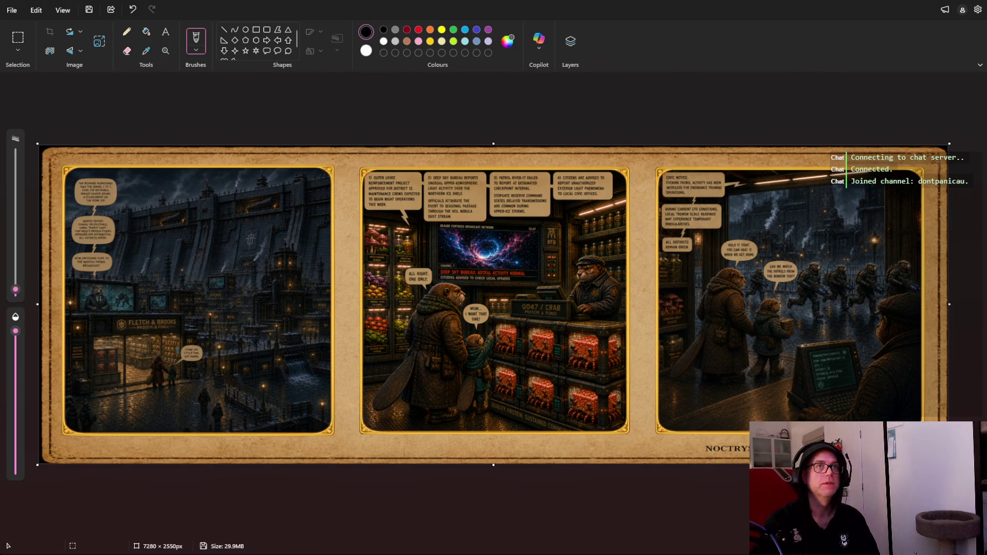
Zoom into the comic page in Paint and pan across the city, shop and patrol panels
ctrl+scroll(479, 451, up, 1)
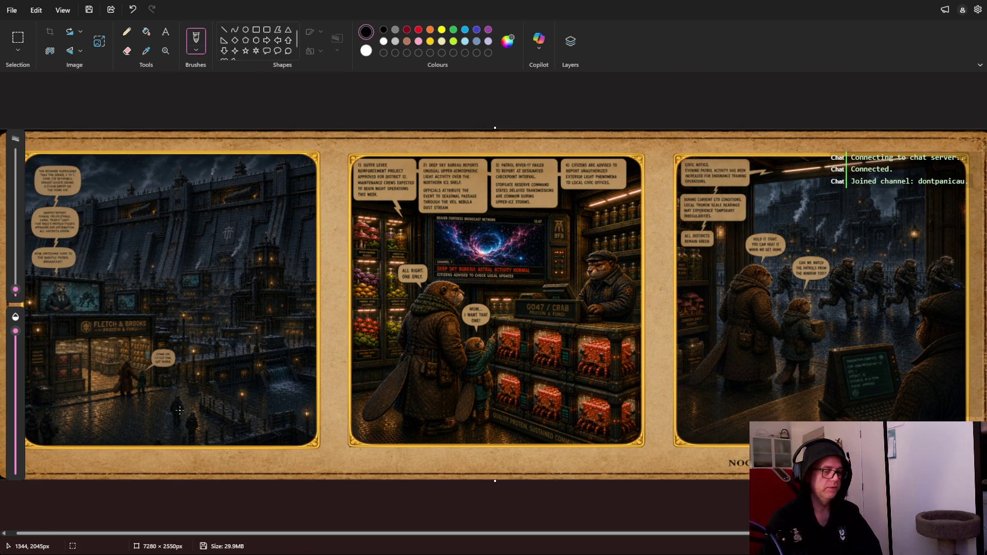
ctrl+scroll(179, 410, up, 3)
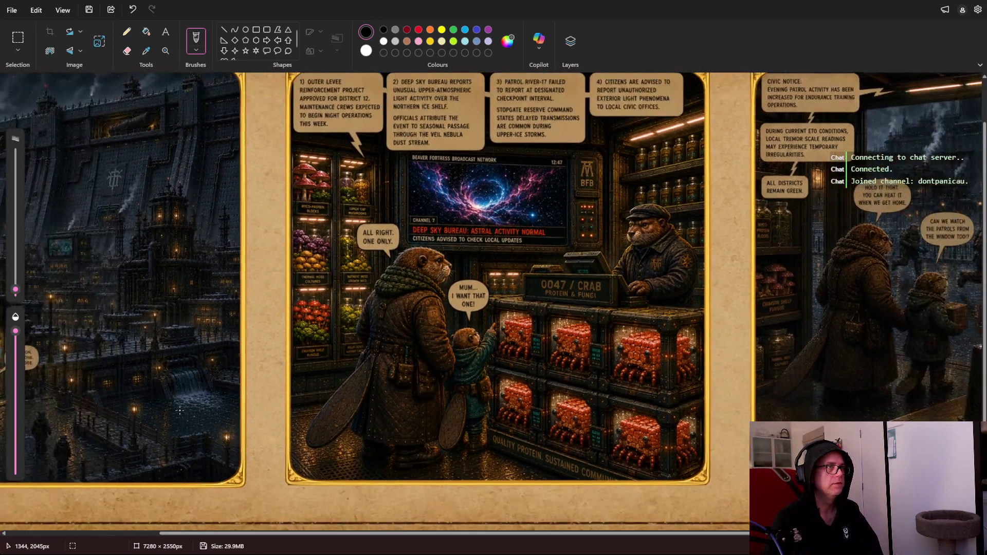
drag(297, 535, 134, 539)
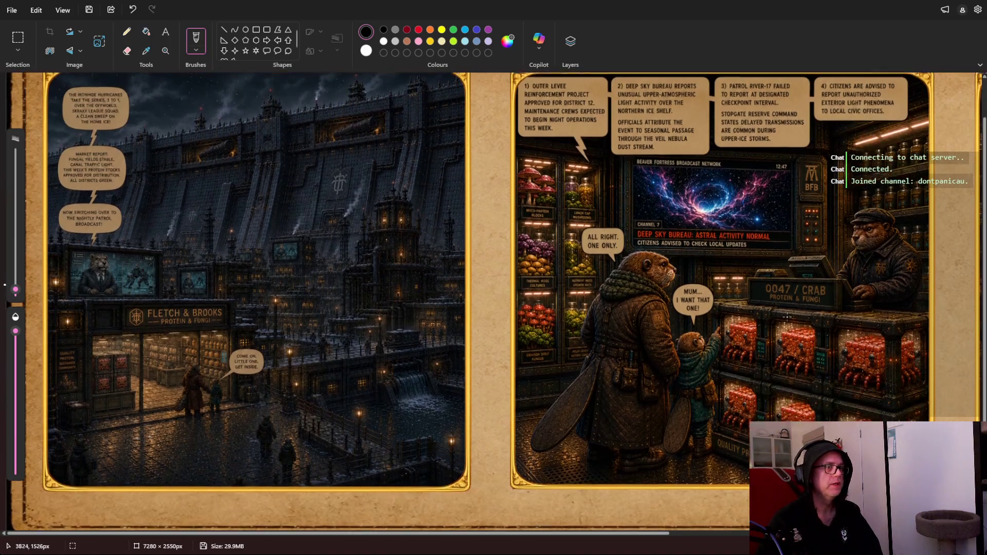
drag(985, 166, 986, 144)
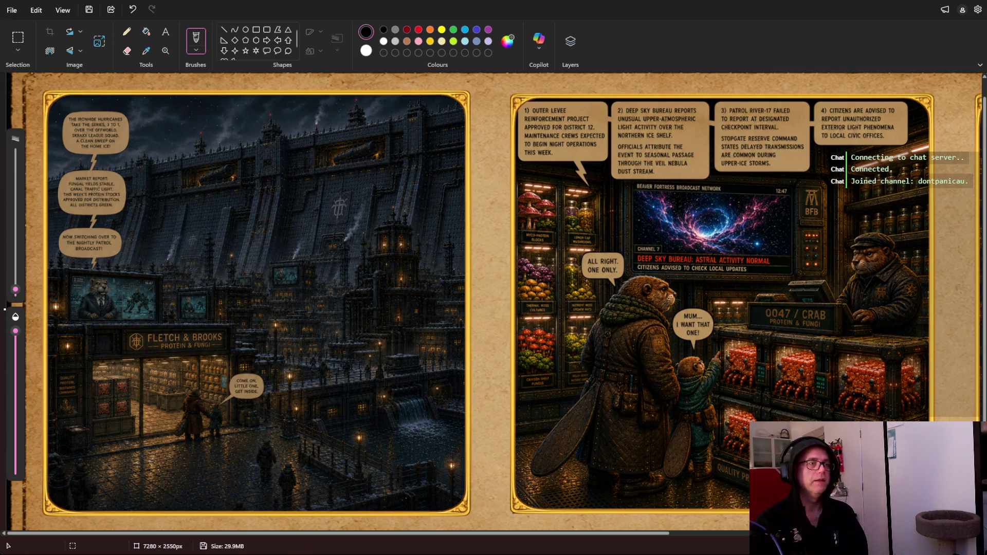
drag(608, 535, 902, 535)
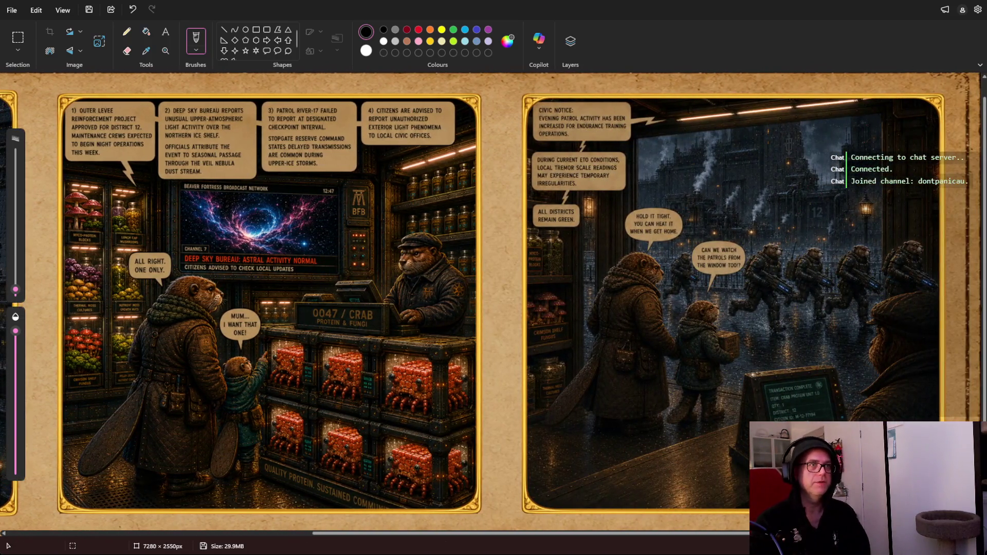
scroll(491, 307, left, 5)
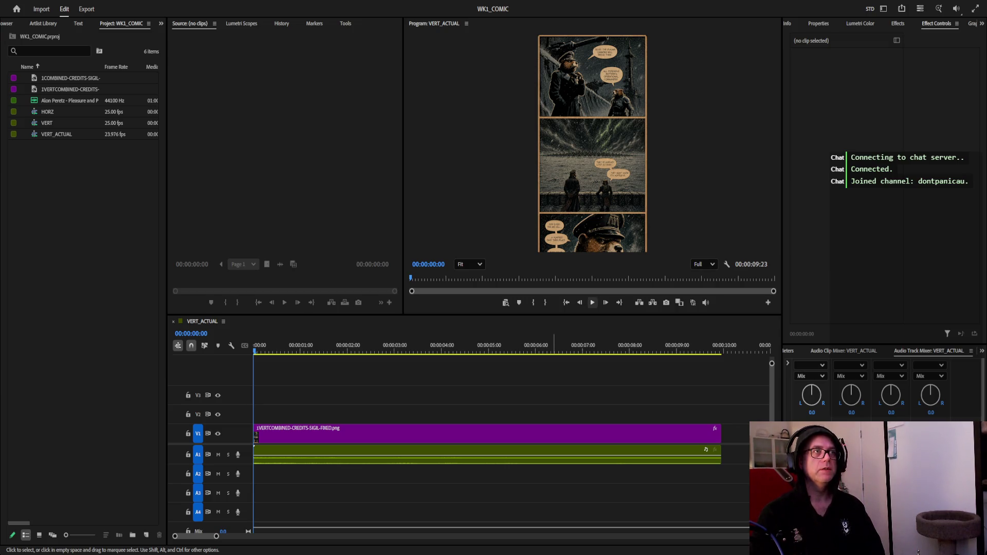
click(593, 304)
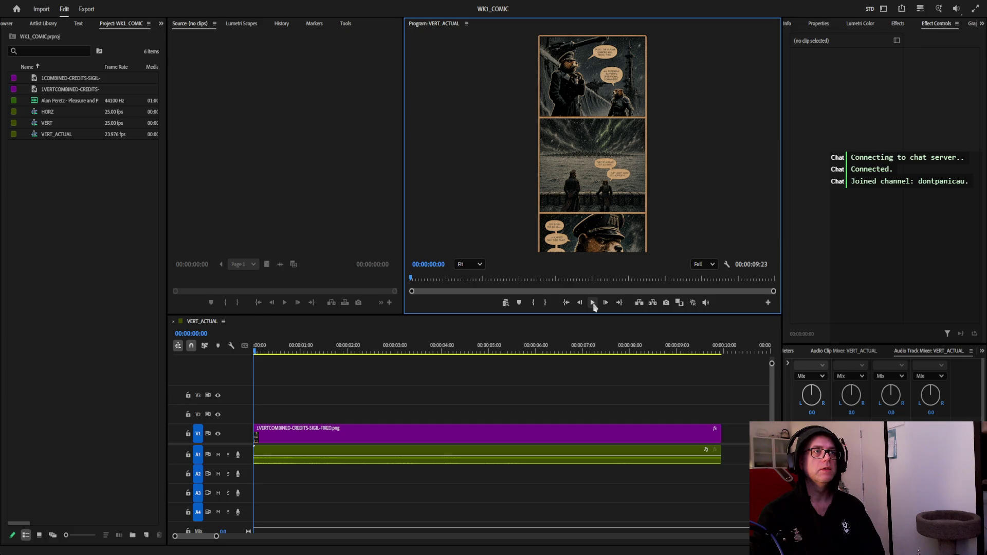
click(593, 303)
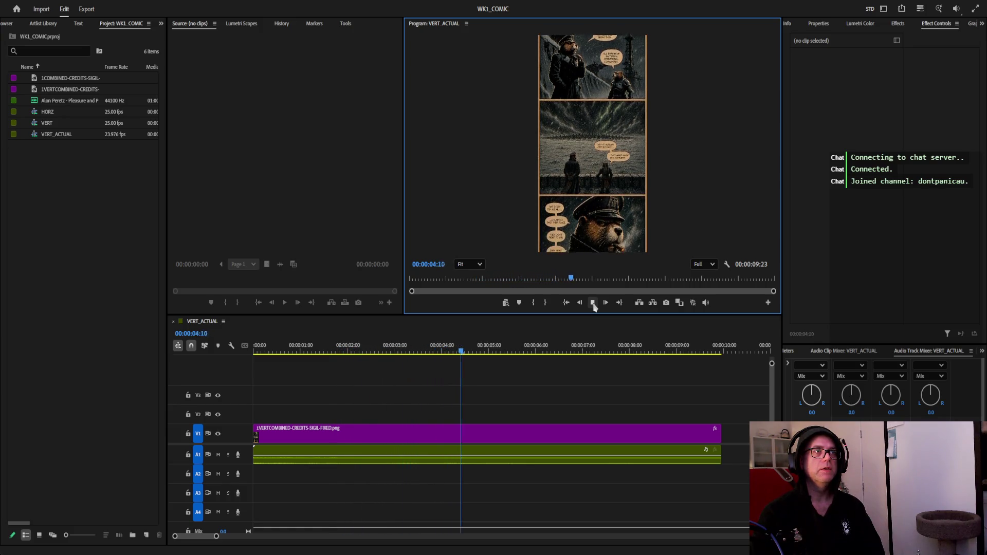
click(593, 303)
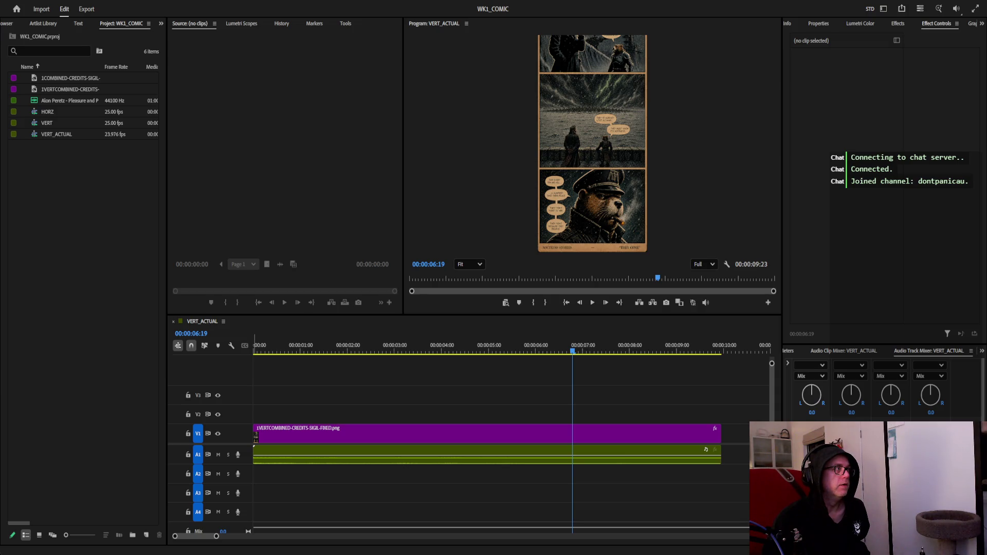
click(241, 5)
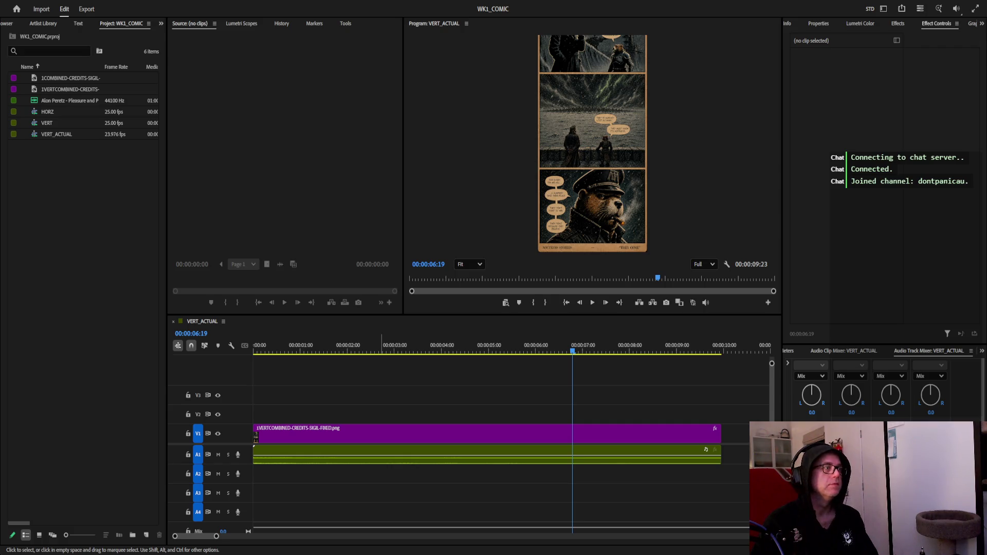
click(462, 155)
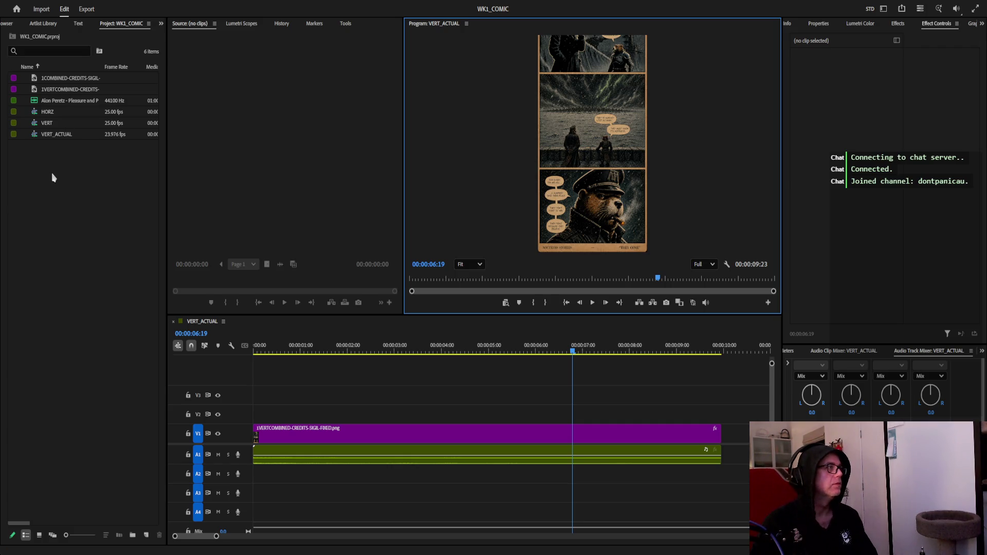
In the Project panel, select the vertical credits image, then the VERT_ACTUAL sequence
click(67, 90)
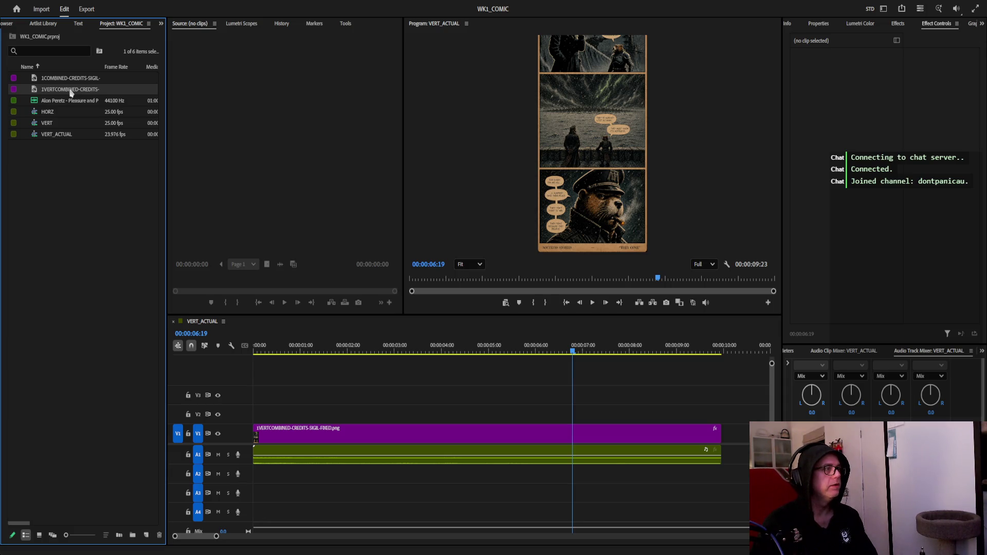
click(67, 136)
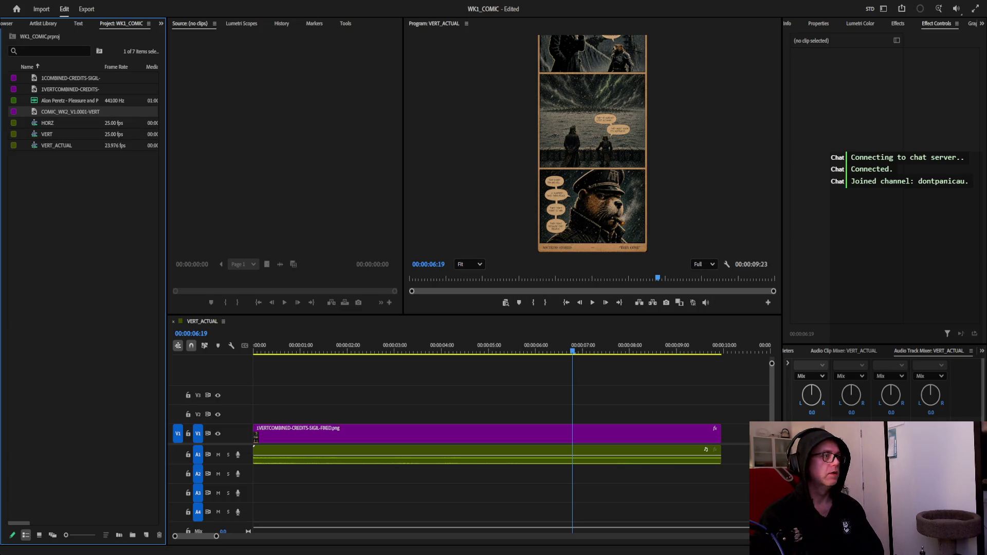
Duplicate the VERT_ACTUAL sequence and rename the copy VERT_ACTUAL-WK2
click(48, 147)
key(ctrl+c)
key(ctrl+v)
click(77, 157)
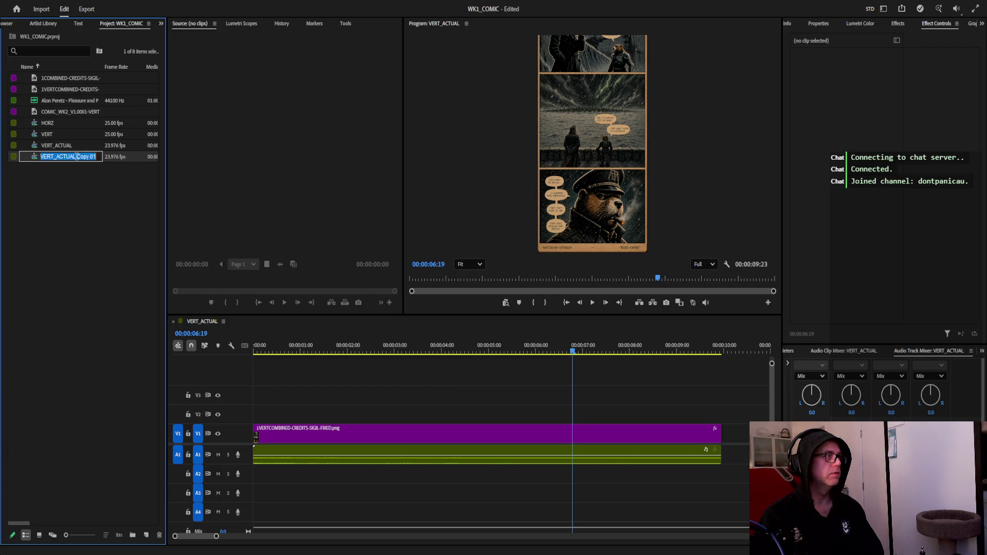
drag(76, 157, 138, 198)
text(-WK2)
key(Return)
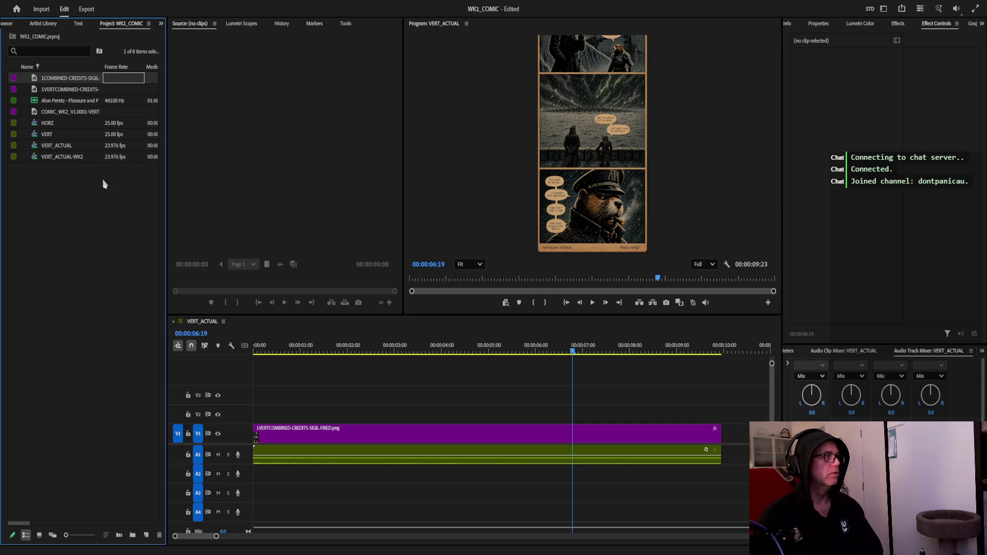
Rename the original sequence VERT_ACTUAL-WK1, leaving VERT_ACTUAL-WK2 unchanged
click(71, 147)
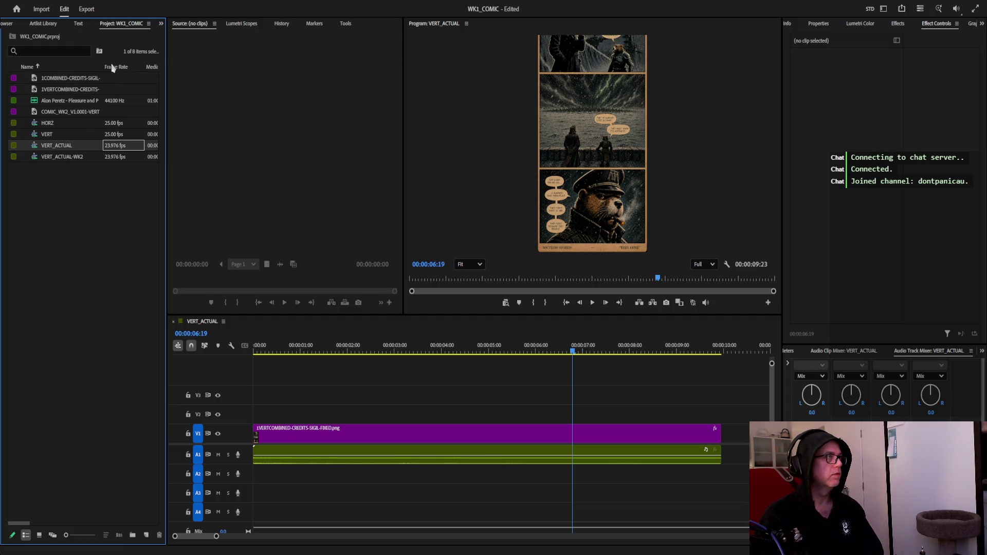
key(Return)
key(End)
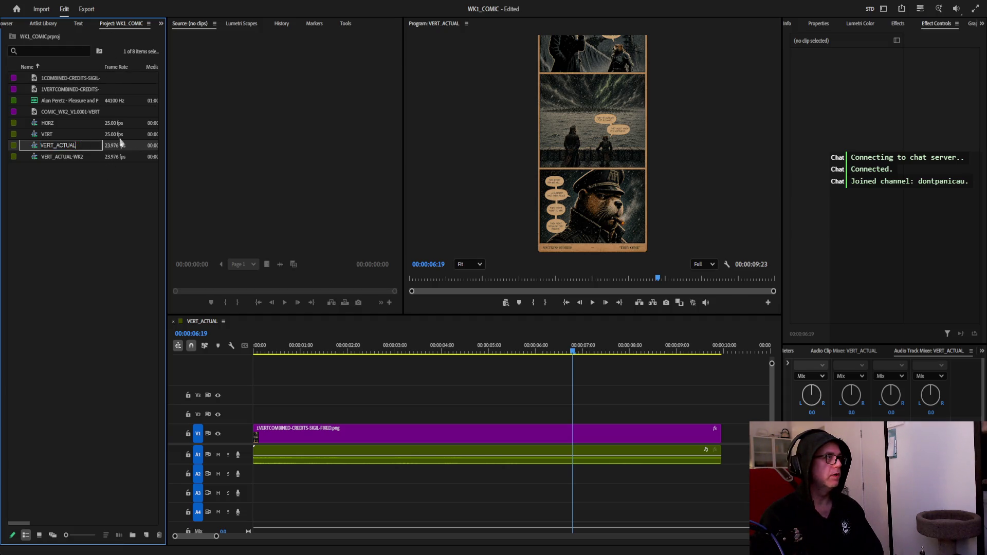
text(-WK1)
key(Tab)
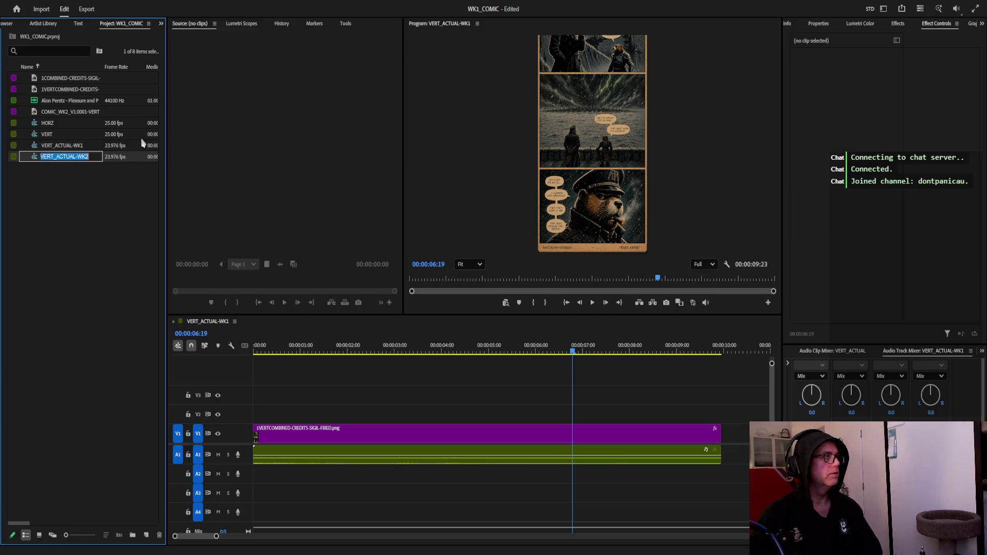
click(84, 215)
click(66, 161)
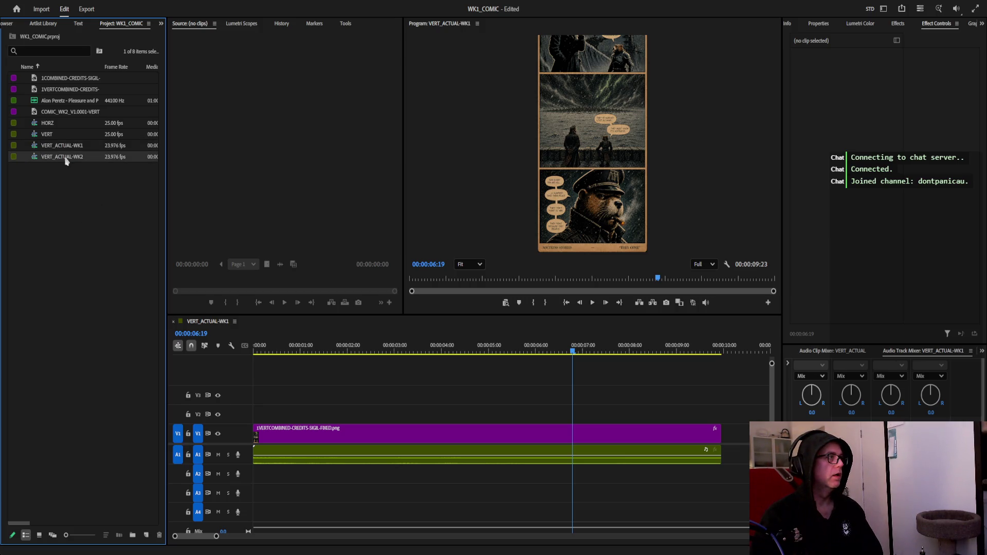
Place COMIC_WK2_V1.0001-VERT on V2 above the credits clip and extend it to the same length
click(370, 434)
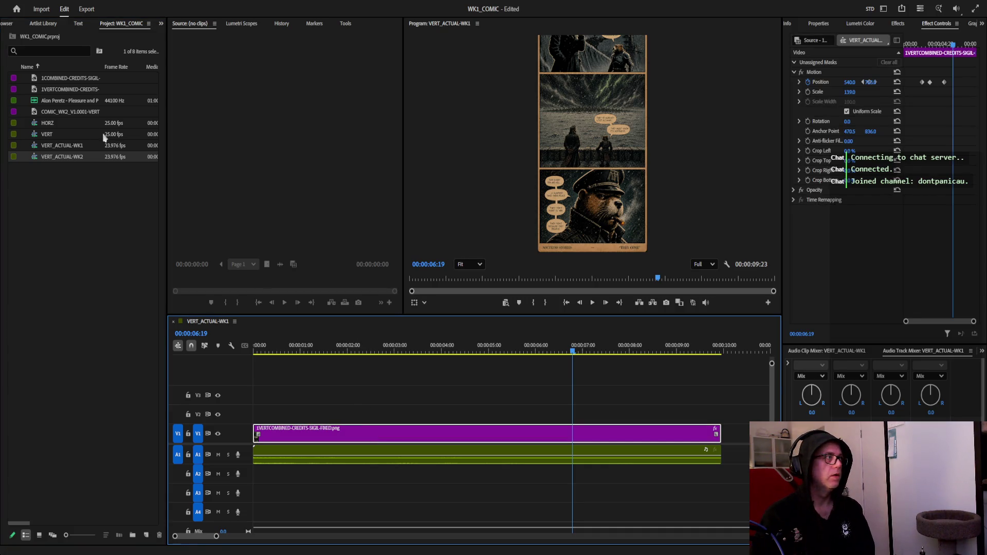
mouse_move(65, 116)
mouse_down()
mouse_move(154, 257)
mouse_move(319, 414)
mouse_move(254, 414)
mouse_up()
drag(488, 414, 722, 414)
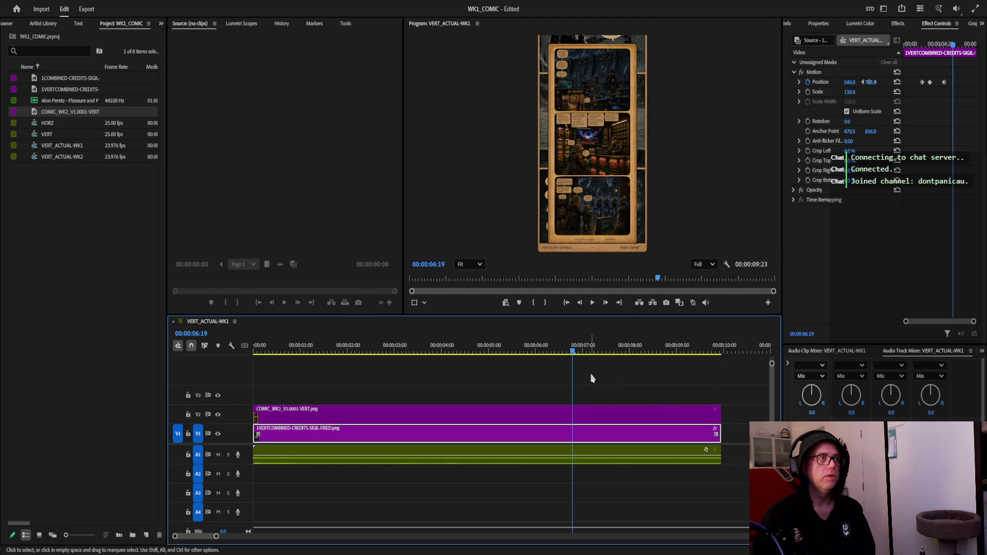
click(320, 416)
Scale the comic image to 108, then show the credits clip's Position keyframes for reference
click(598, 123)
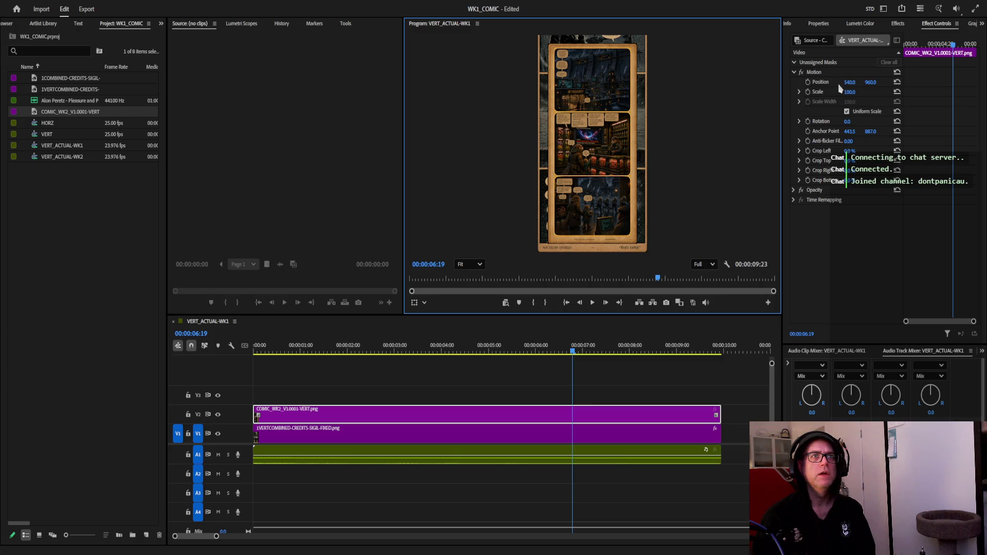
drag(850, 93, 856, 92)
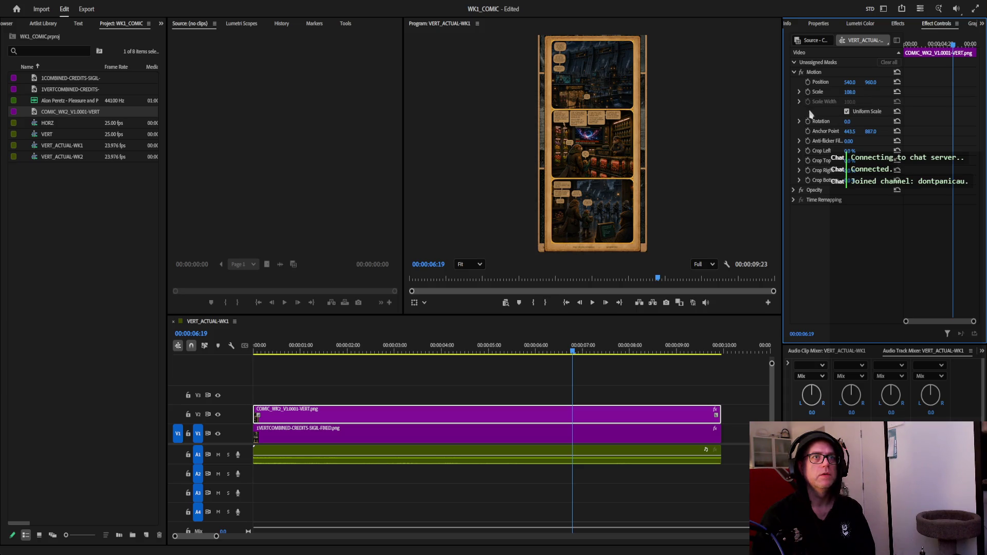
click(800, 93)
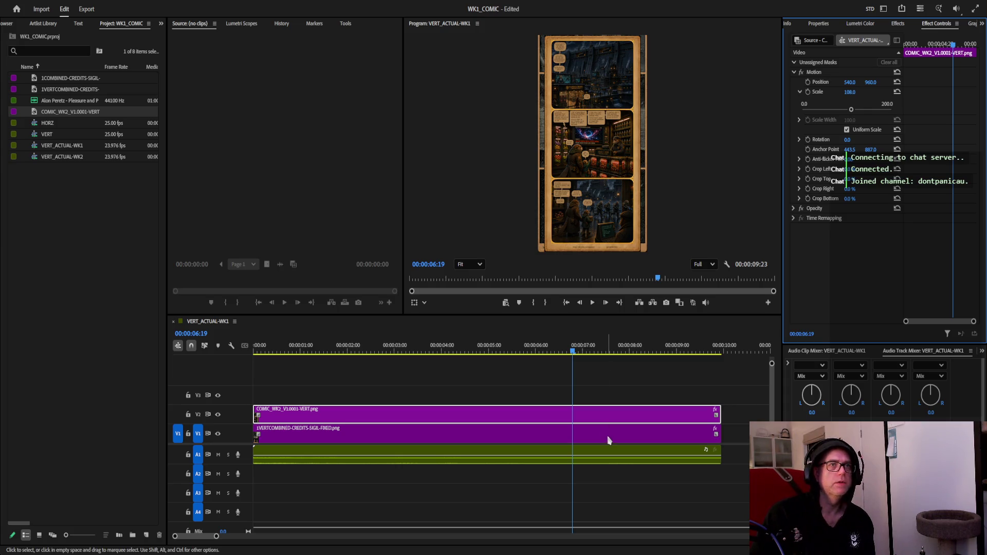
click(608, 440)
click(800, 83)
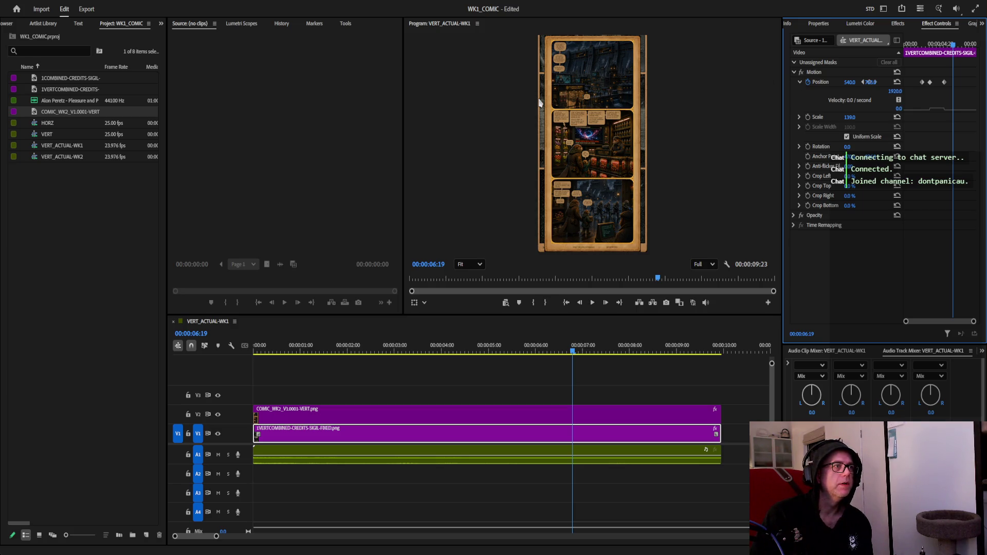
Delete the V1 credits clip, move the comic clip down onto V1, and expand its Scale controls
click(371, 437)
key(Delete)
drag(368, 417, 367, 432)
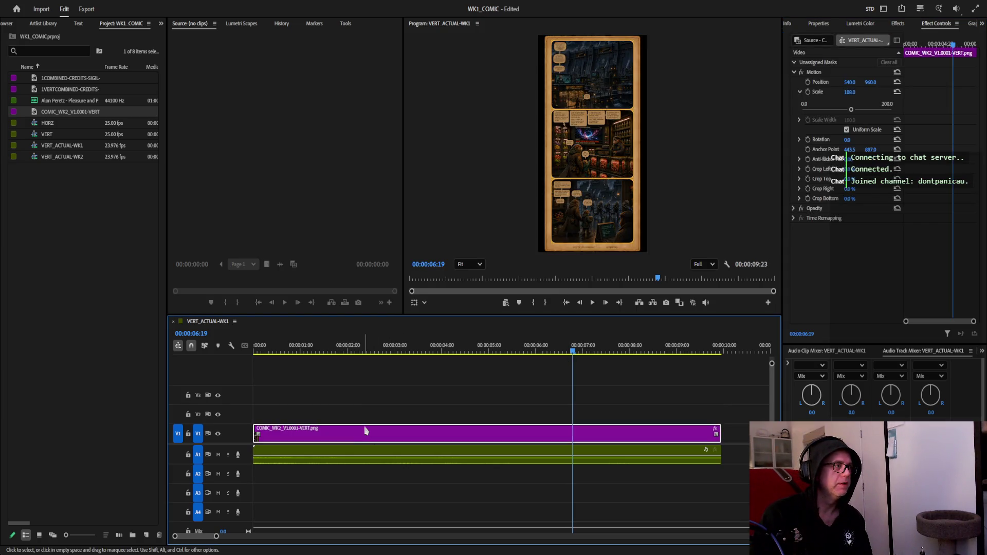
click(636, 116)
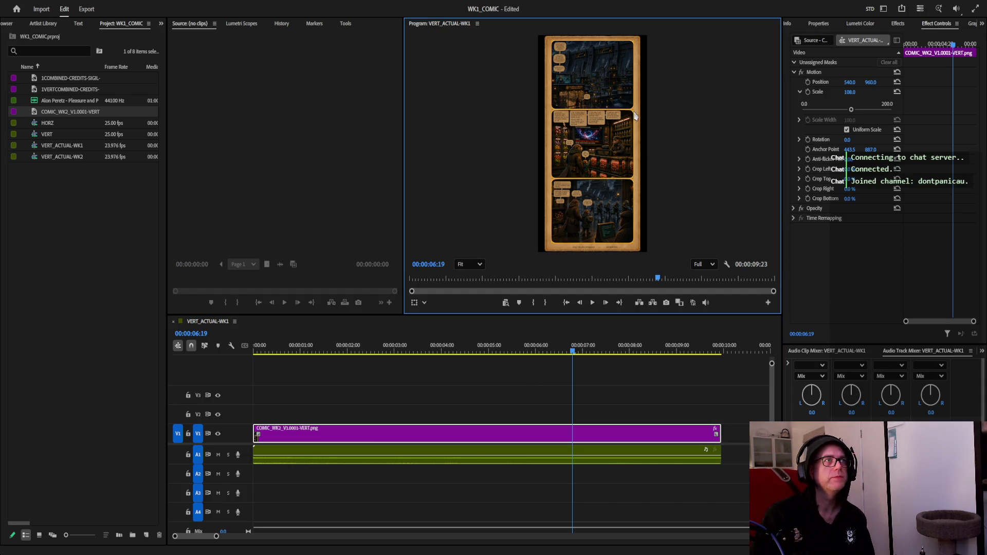
click(651, 450)
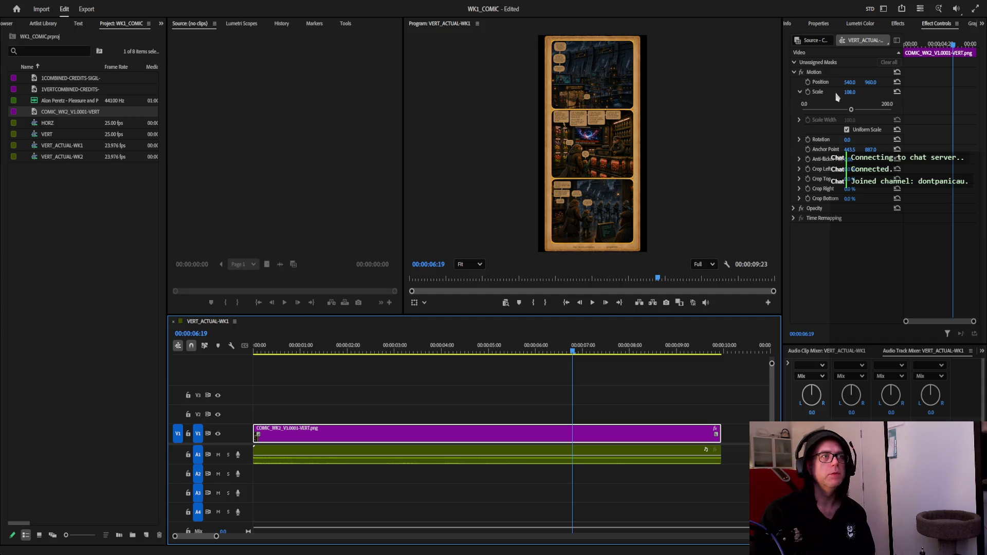
click(799, 121)
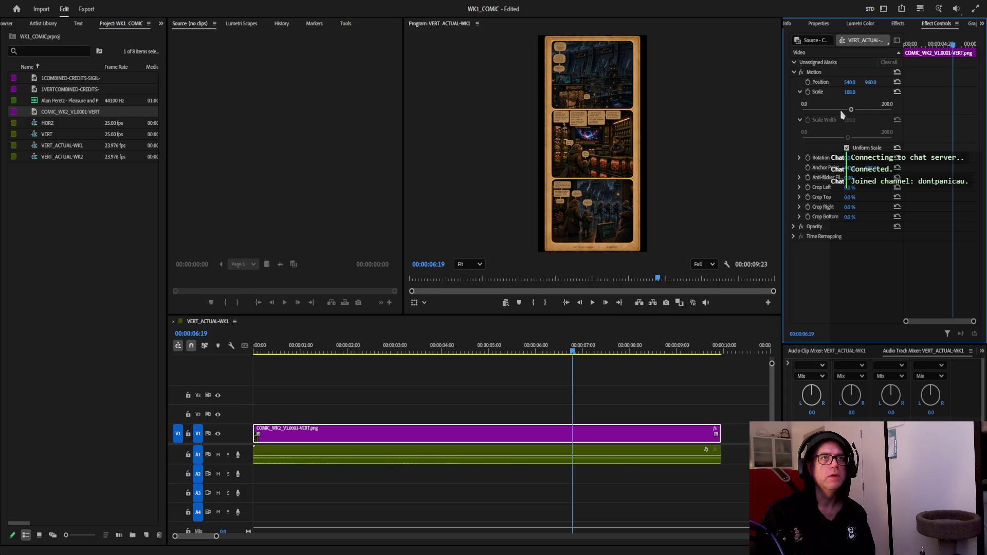
Set the comic to scale 114.4 and Position Y 973, with the playhead at 00:00:00:00
drag(852, 112, 854, 112)
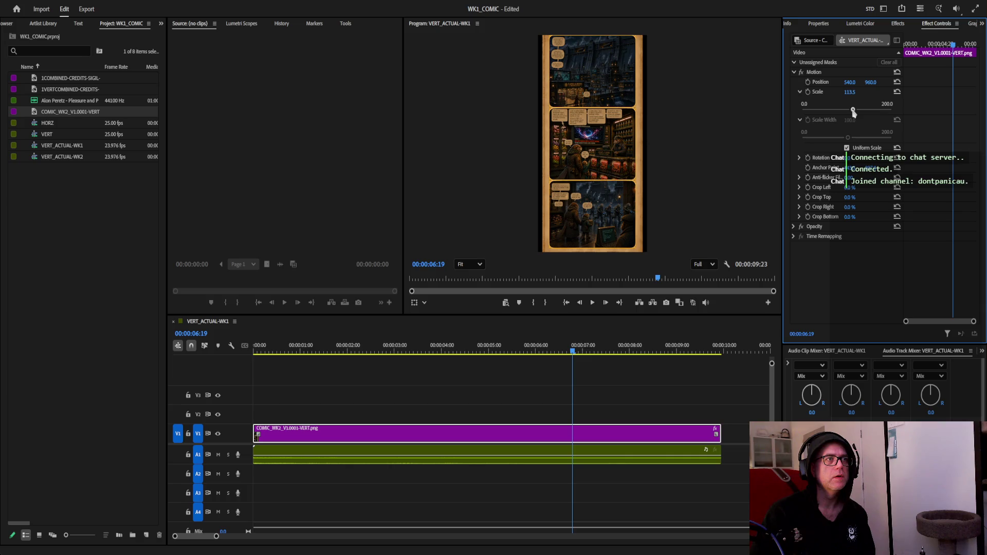
mouse_move(850, 82)
mouse_down()
mouse_move(878, 83)
mouse_move(854, 113)
mouse_up()
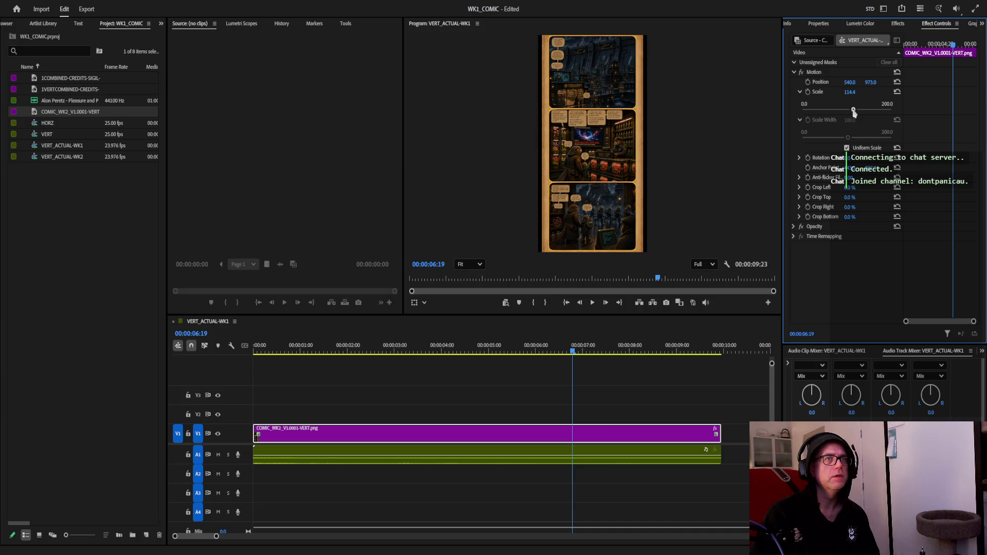
drag(952, 45, 905, 46)
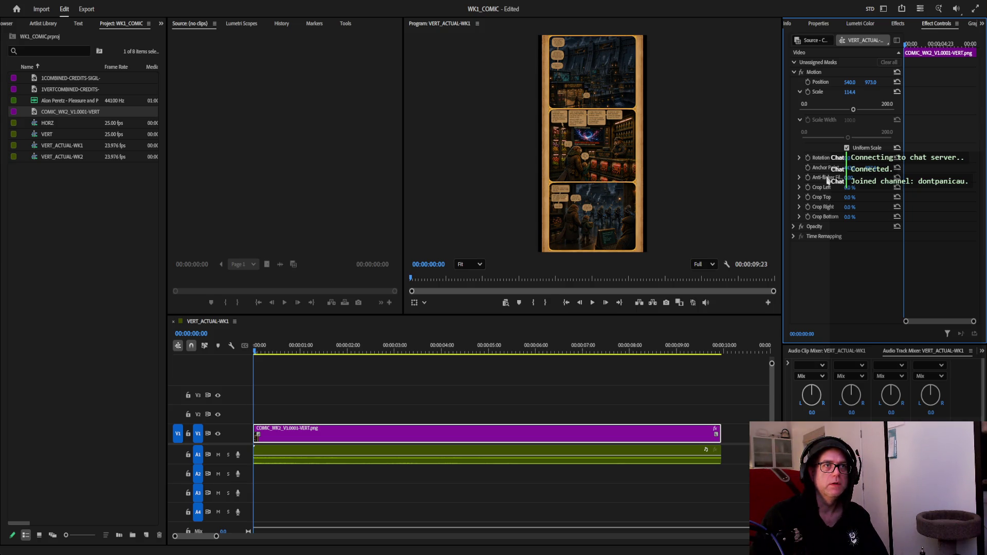
Adjust the comic's scale and position, settling on scale 142.3 so it fits the vertical frame
mouse_move(853, 110)
mouse_down()
mouse_move(888, 111)
mouse_move(867, 112)
mouse_up()
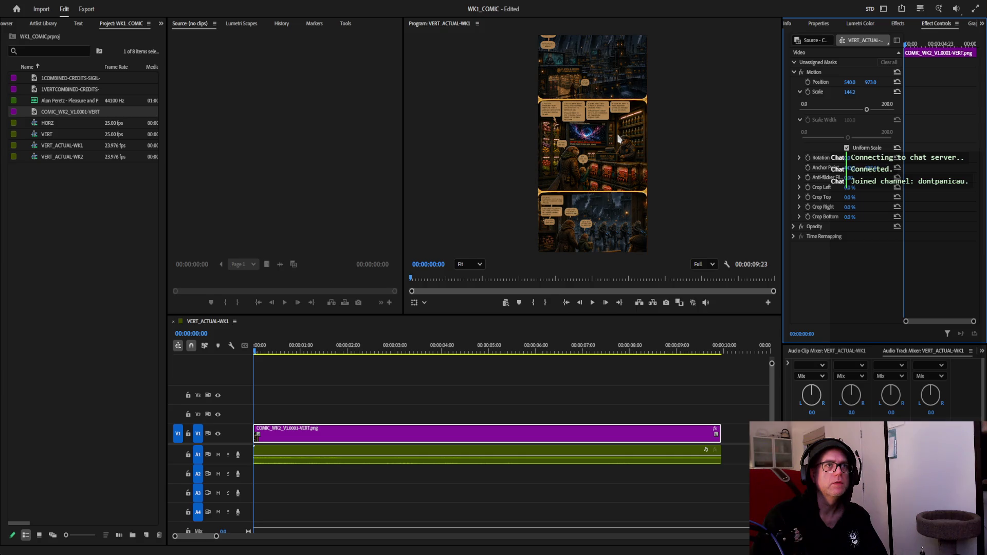
mouse_move(870, 82)
mouse_down()
mouse_move(977, 82)
mouse_move(956, 82)
mouse_up()
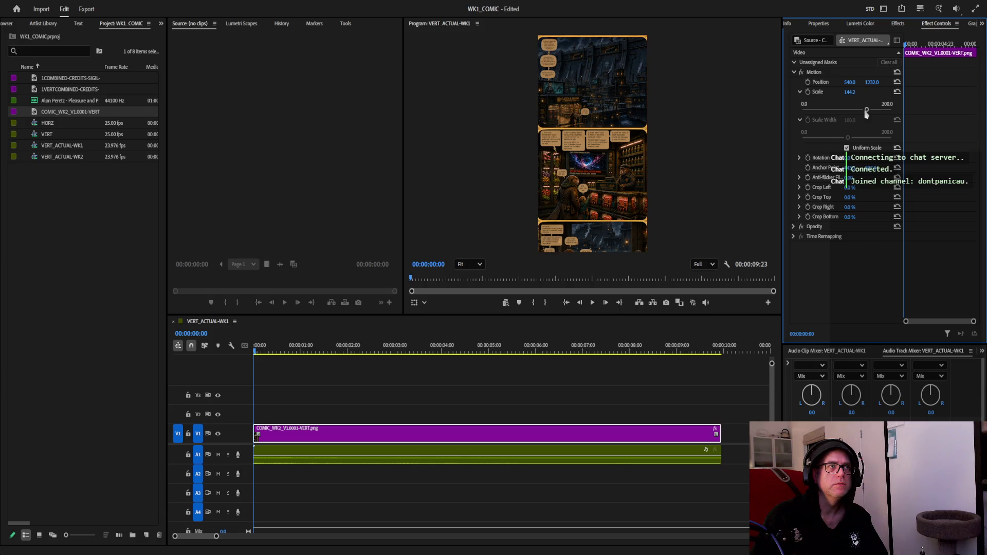
drag(867, 113, 866, 113)
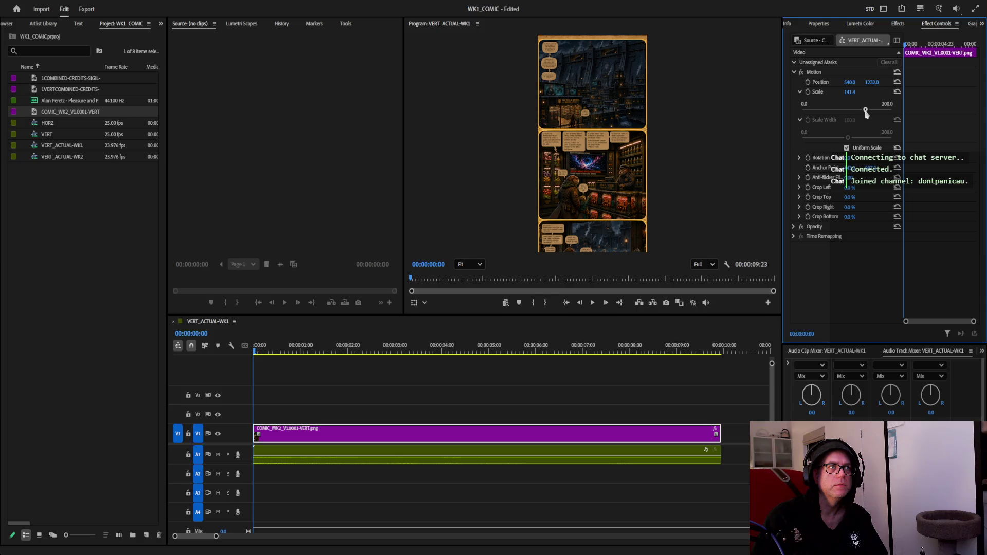
drag(867, 114, 867, 114)
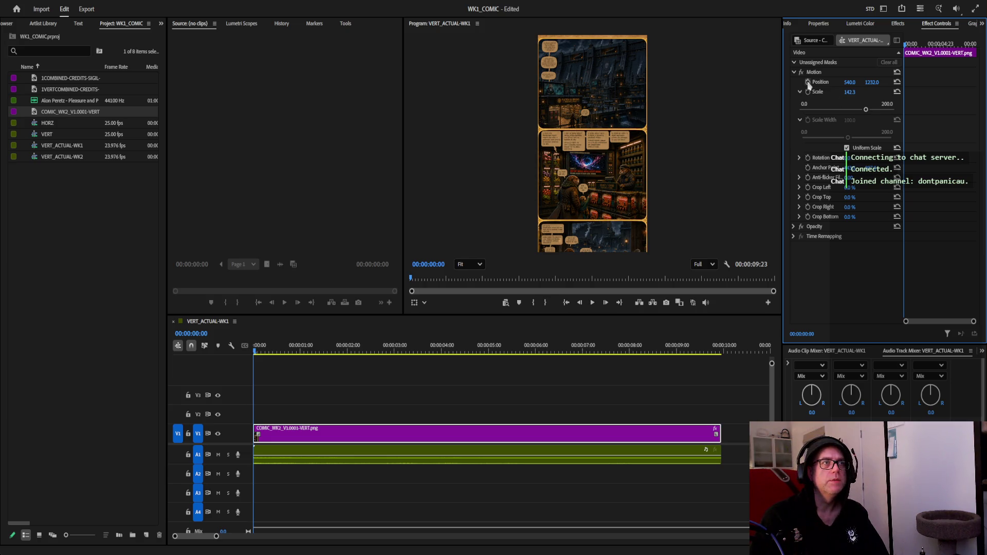
drag(907, 46, 986, 49)
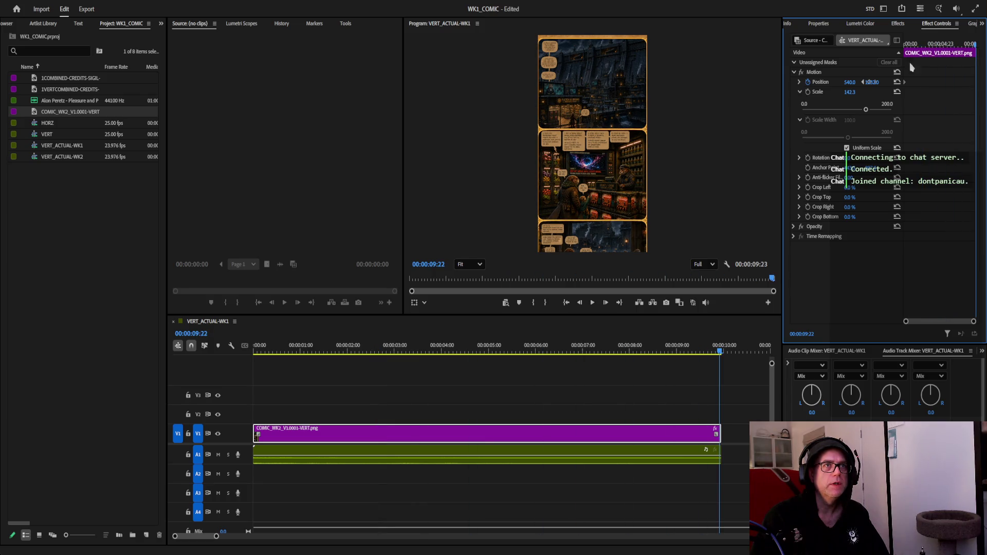
Go to about three seconds in and add a Position keyframe on the comic image
drag(867, 82, 869, 82)
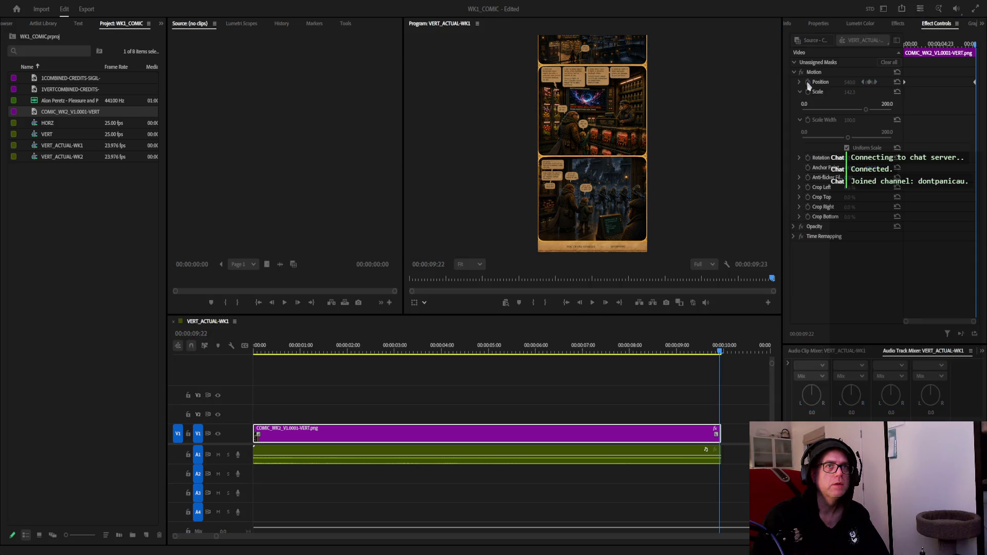
click(566, 315)
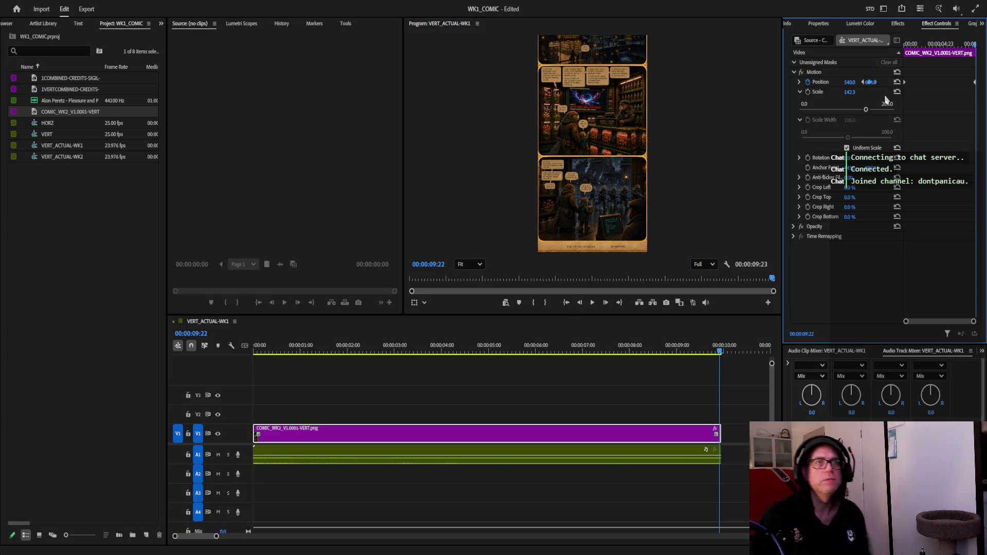
mouse_move(772, 279)
mouse_down()
mouse_move(714, 271)
mouse_move(385, 288)
mouse_up()
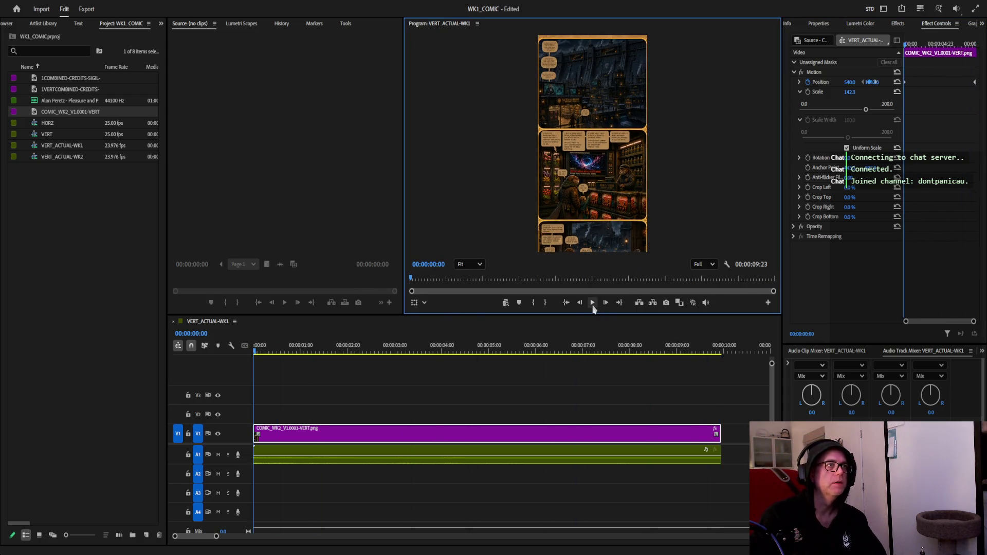
drag(908, 46, 947, 50)
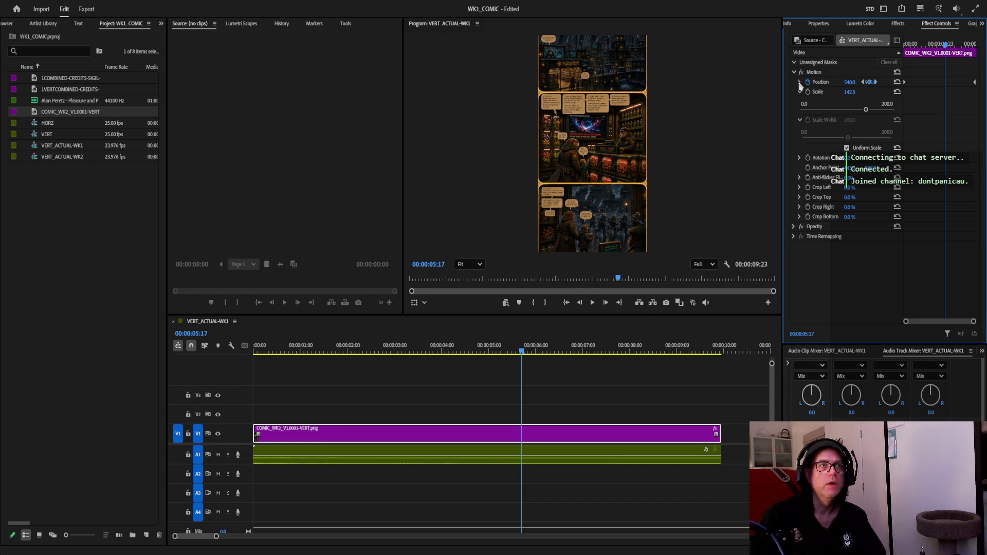
drag(869, 82, 869, 82)
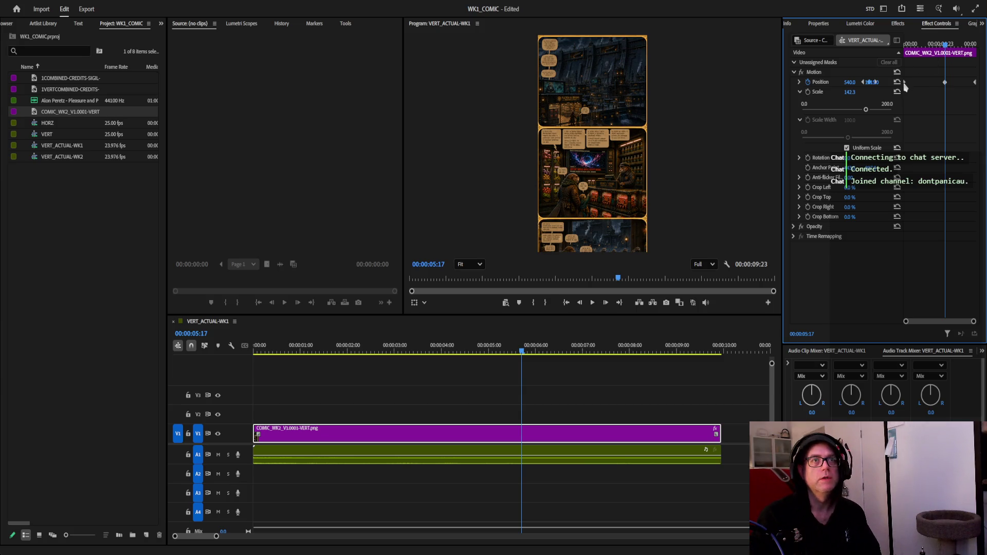
Set the comic's Position Y to 1232 at the first frame
drag(947, 53, 902, 51)
click(874, 82)
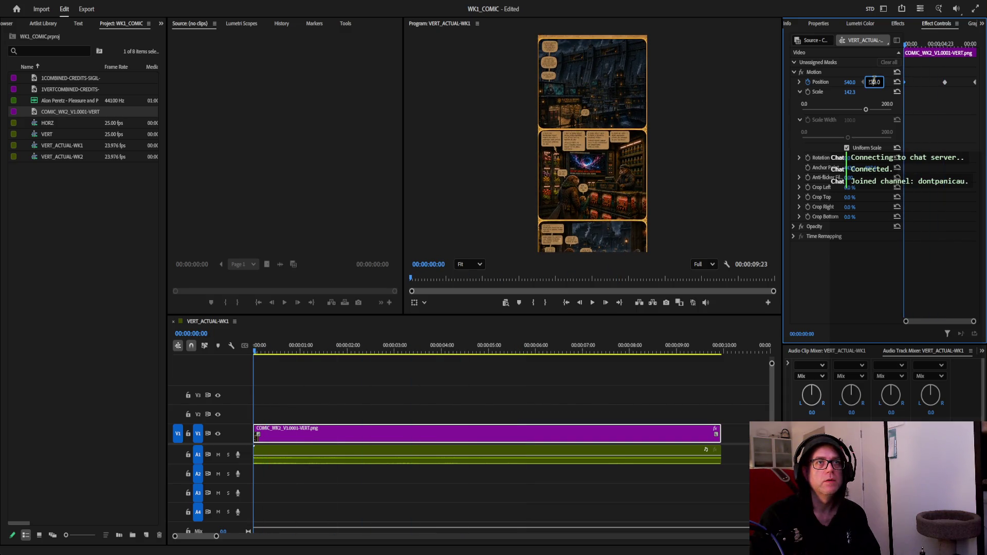
key(BackSpace)
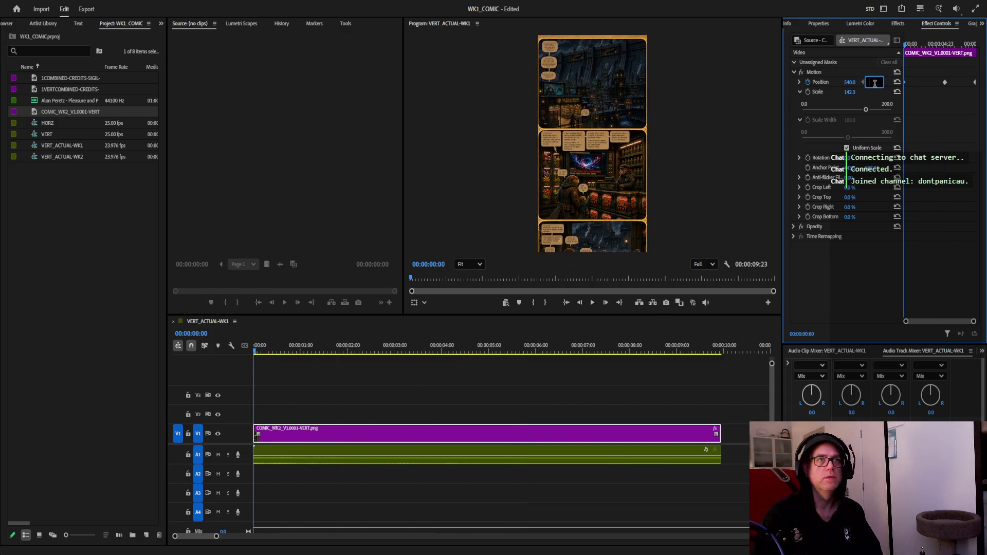
text(1232)
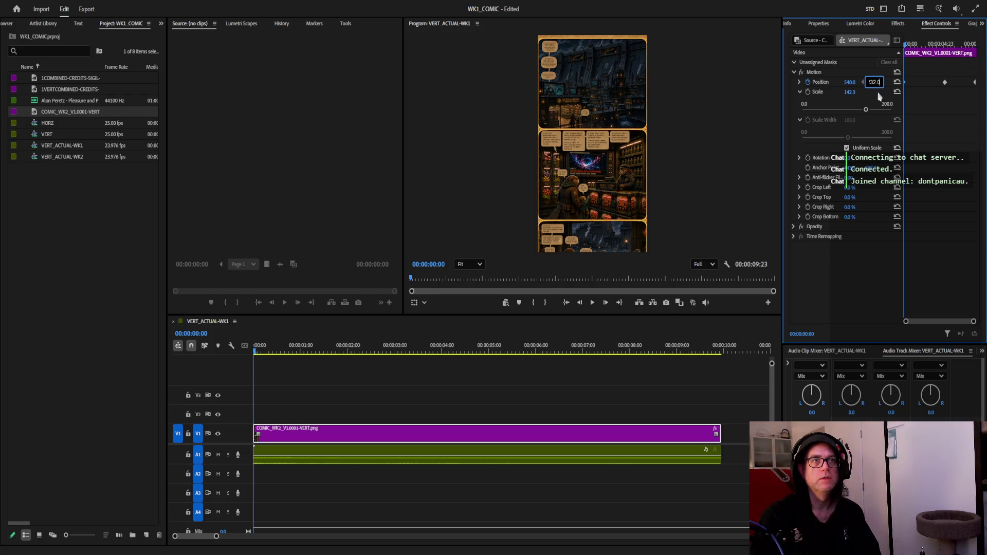
click(945, 83)
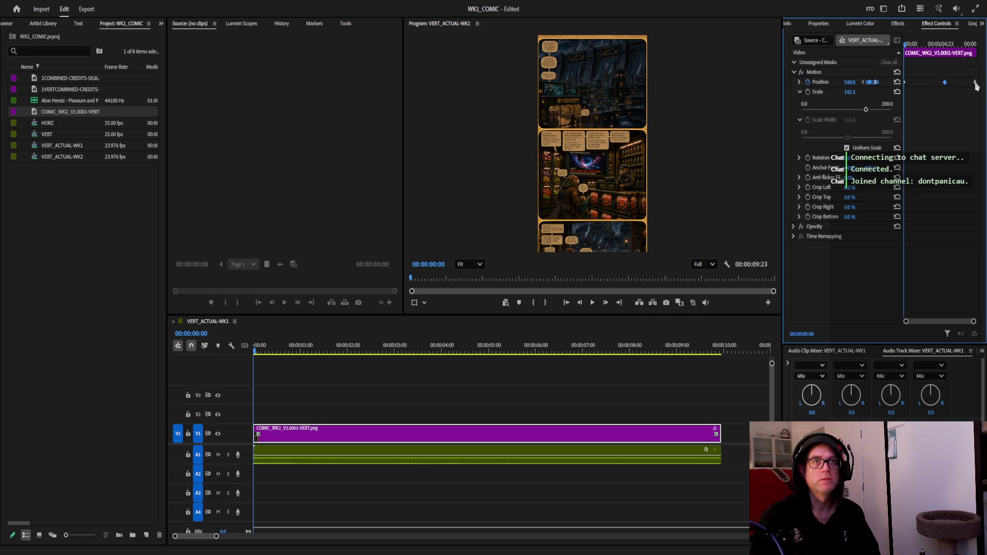
Set another Position Y keyframe near 00:00:05:15 and play back to check the scroll
drag(906, 48, 948, 56)
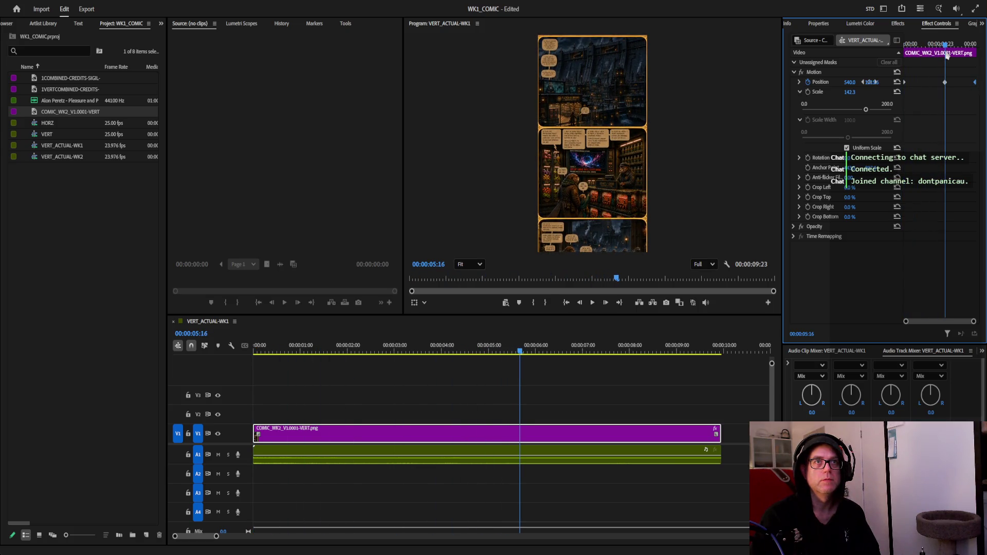
click(872, 82)
key(Return)
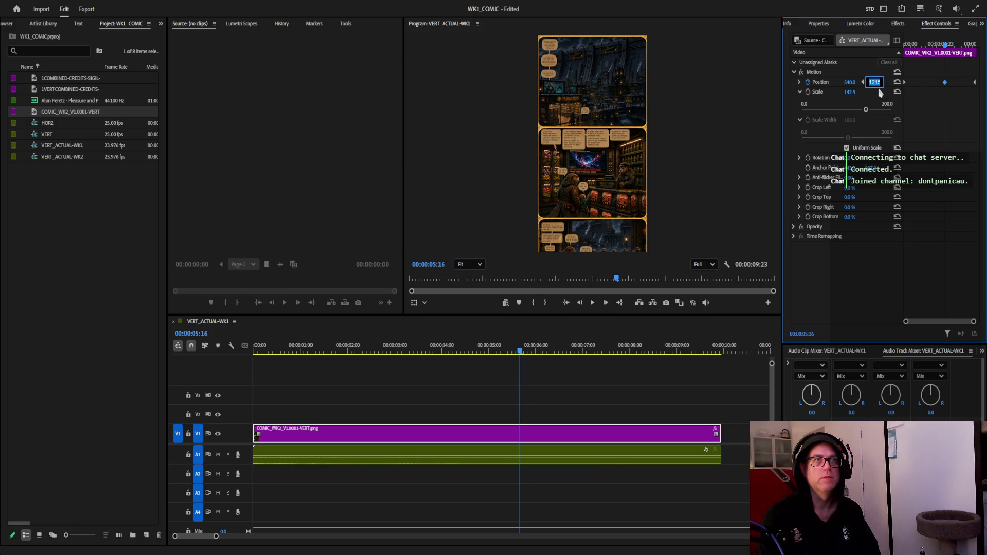
text(732)
key(Return)
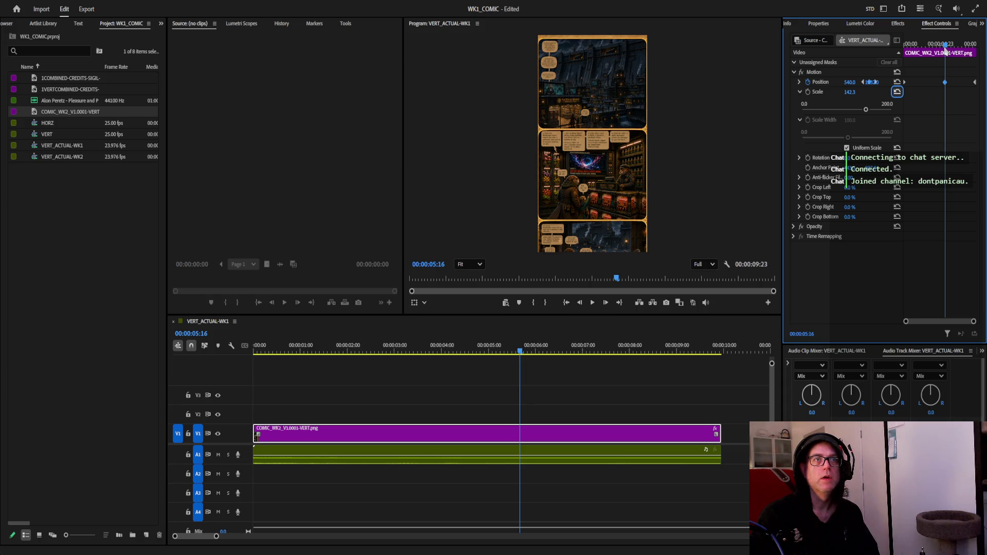
mouse_move(946, 46)
mouse_down()
mouse_move(977, 49)
mouse_move(932, 48)
mouse_up()
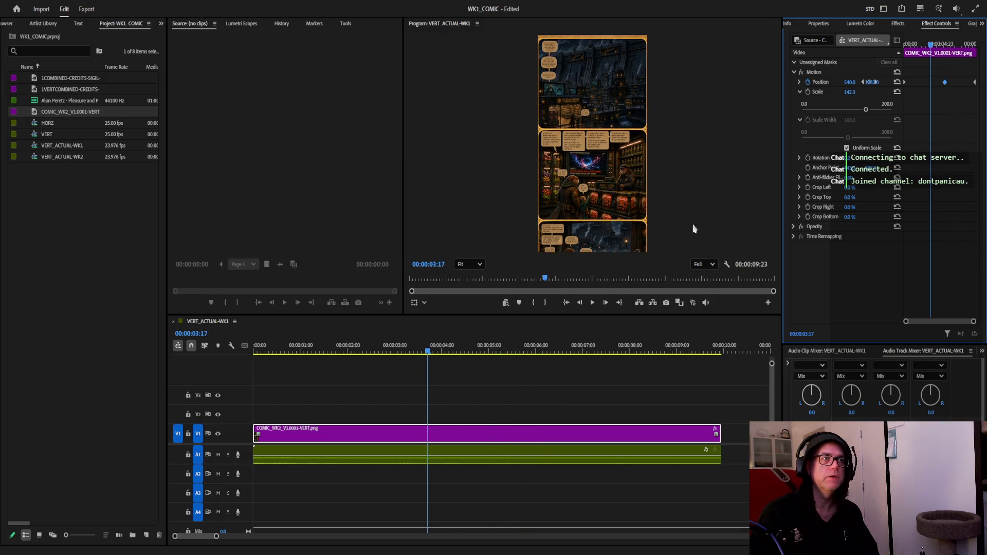
click(593, 304)
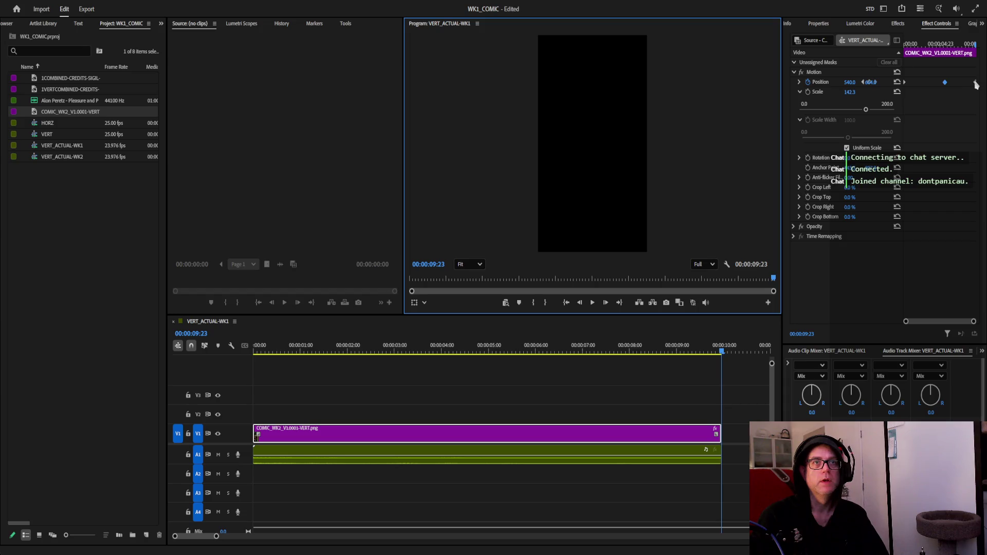
Nudge the last Position keyframe slightly earlier and replay the scroll from mid-clip
click(973, 45)
drag(976, 86, 969, 85)
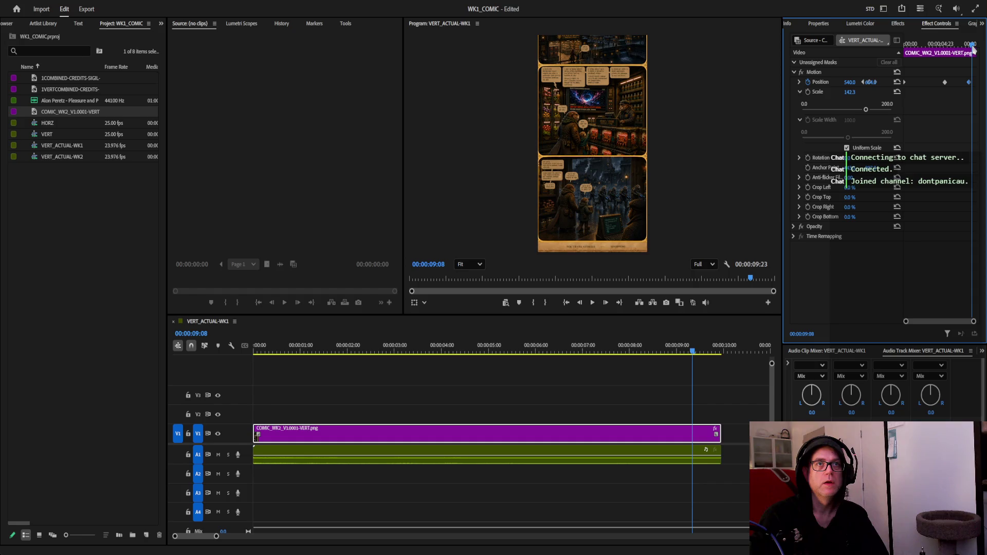
drag(973, 47, 939, 45)
click(593, 302)
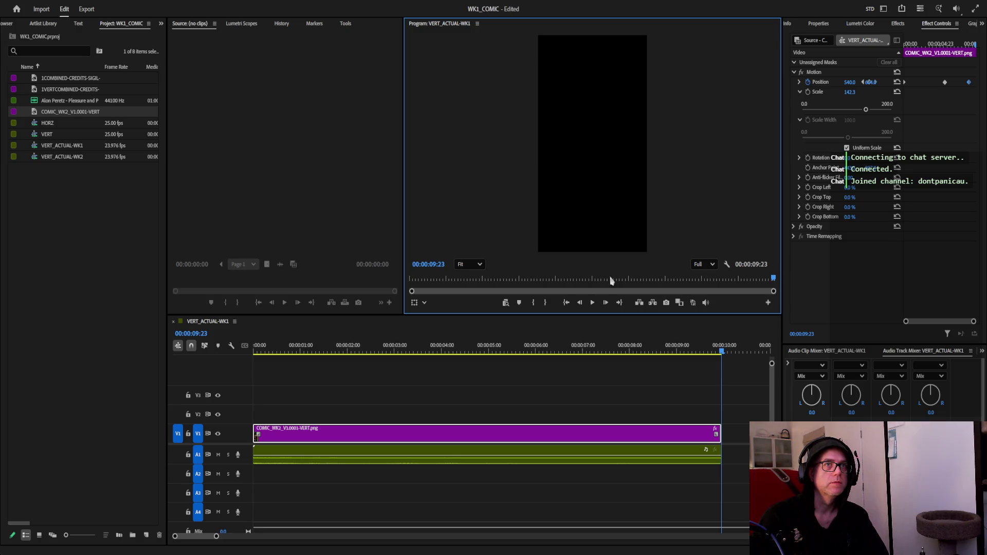
Move the final Position keyframe to about seven seconds, then select the keyframes near five seconds
click(970, 46)
drag(970, 46, 955, 45)
drag(969, 83, 959, 84)
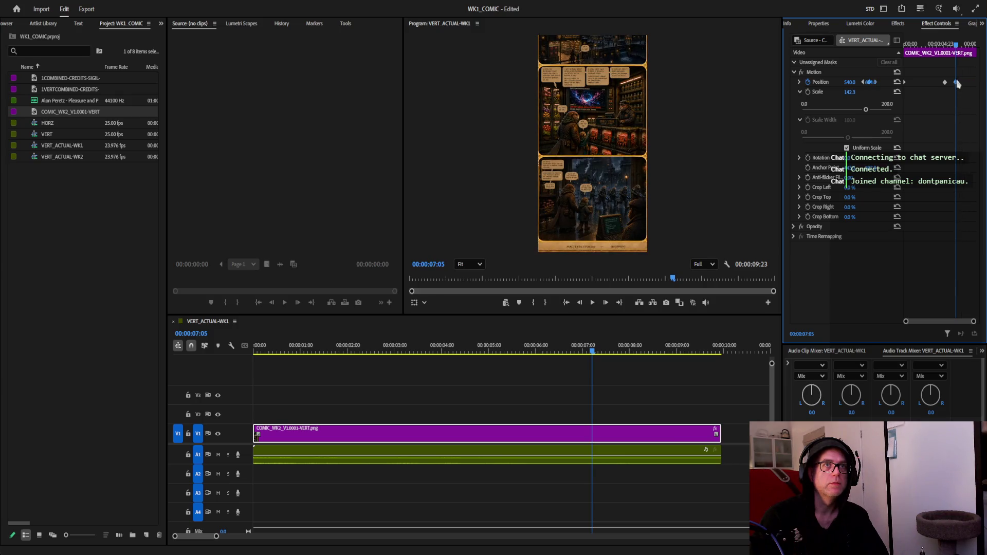
drag(956, 48, 941, 84)
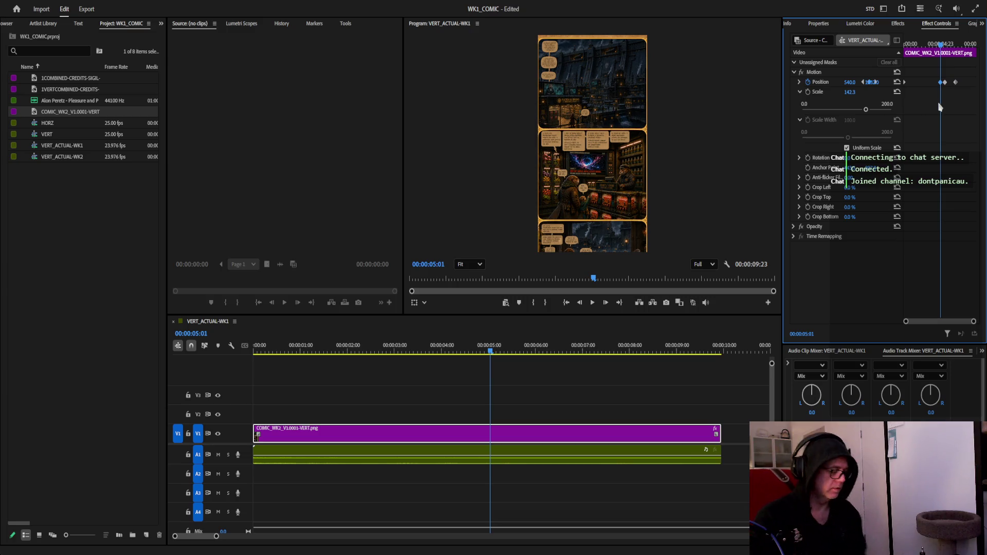
click(945, 83)
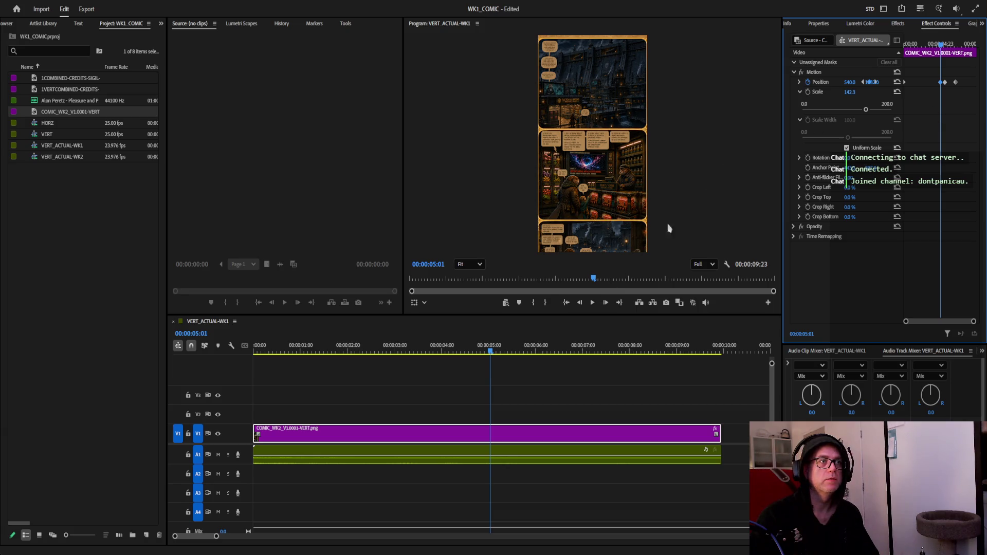
Shift the middle Position keyframes slightly in time around the four-second mark
drag(942, 46, 939, 45)
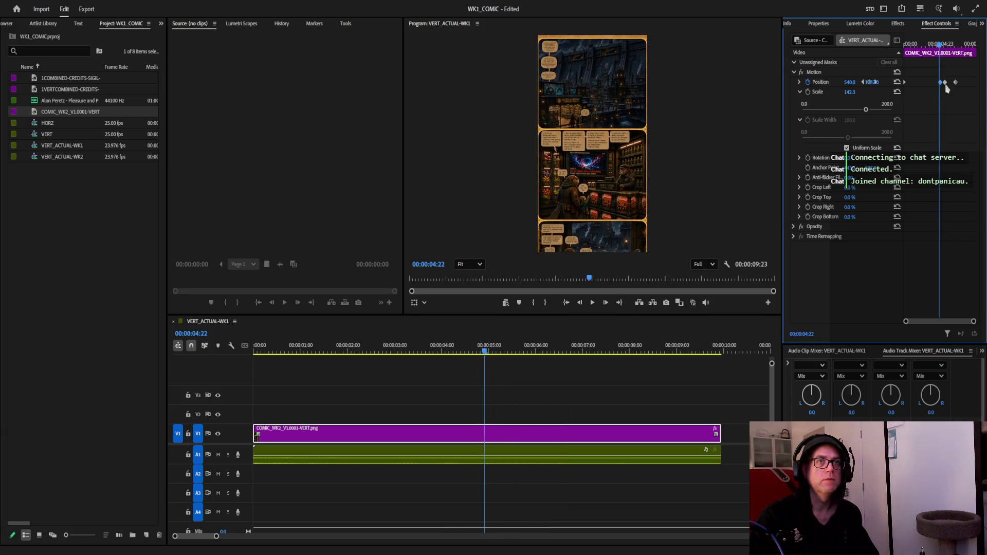
drag(946, 86, 940, 85)
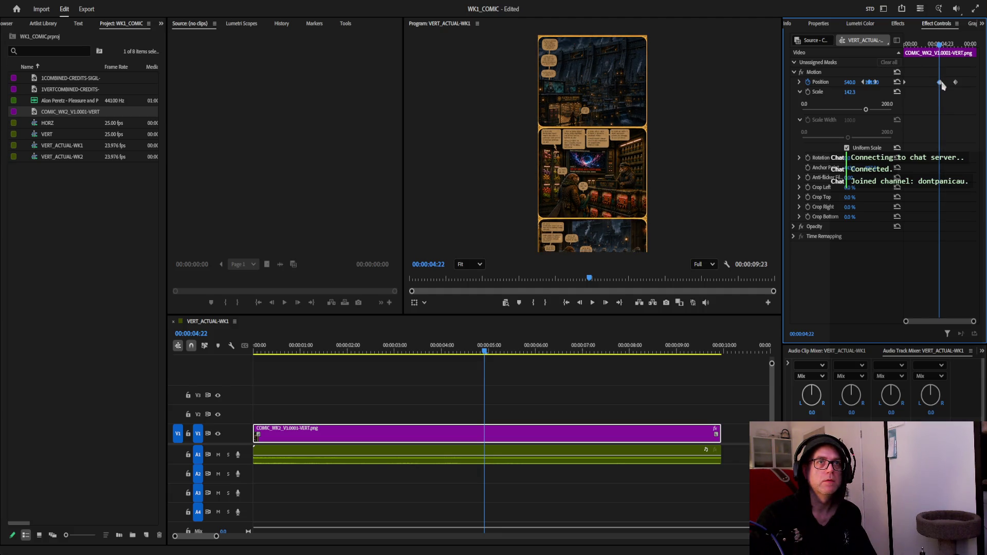
drag(940, 45, 933, 45)
drag(943, 86, 949, 88)
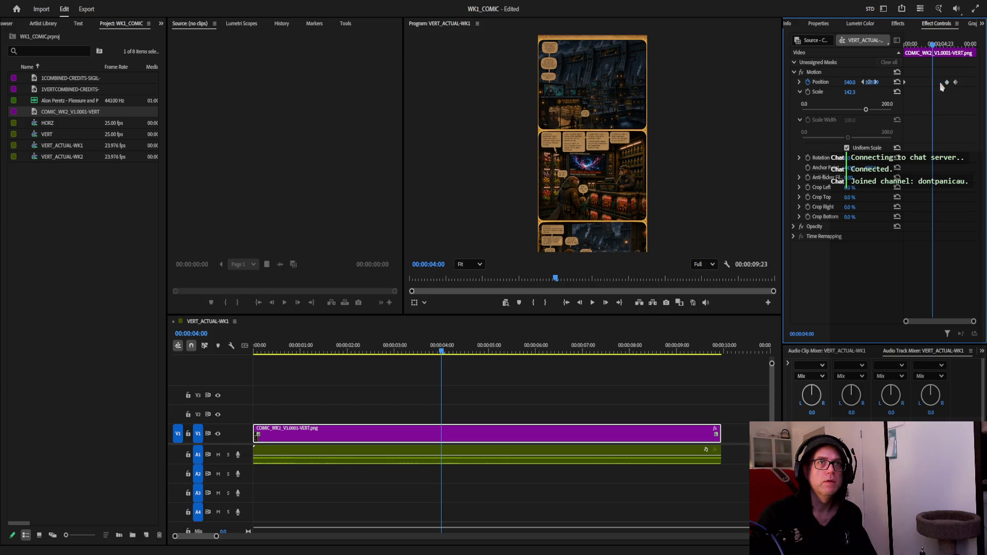
Set the comic's Position Y to 1195 at 00:00:04:03 and play from the start
click(934, 55)
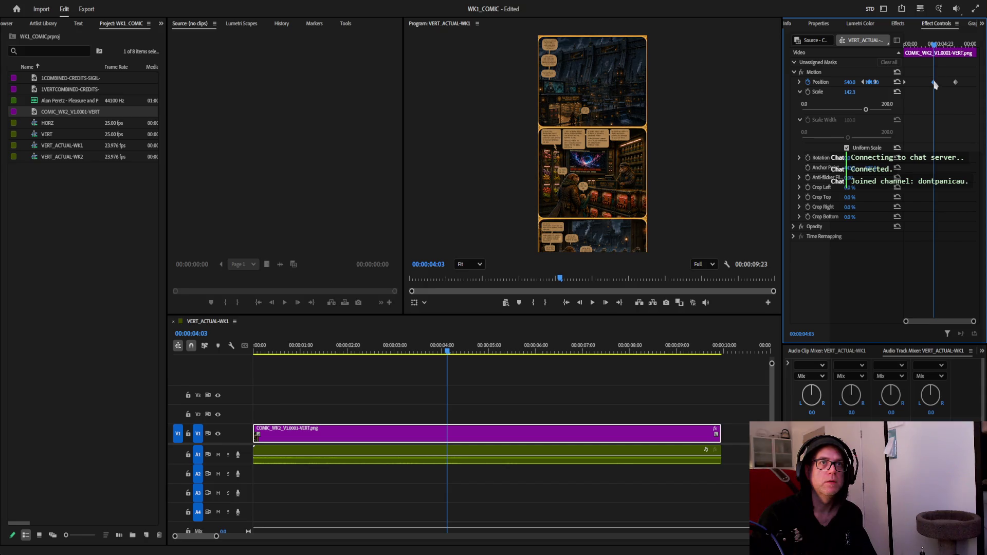
key(Tab)
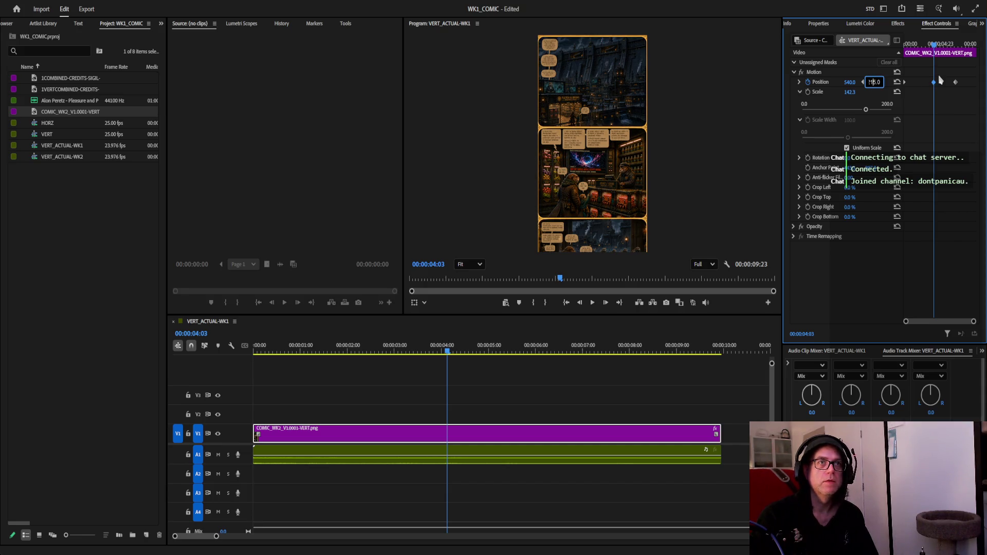
text(1195)
key(Tab)
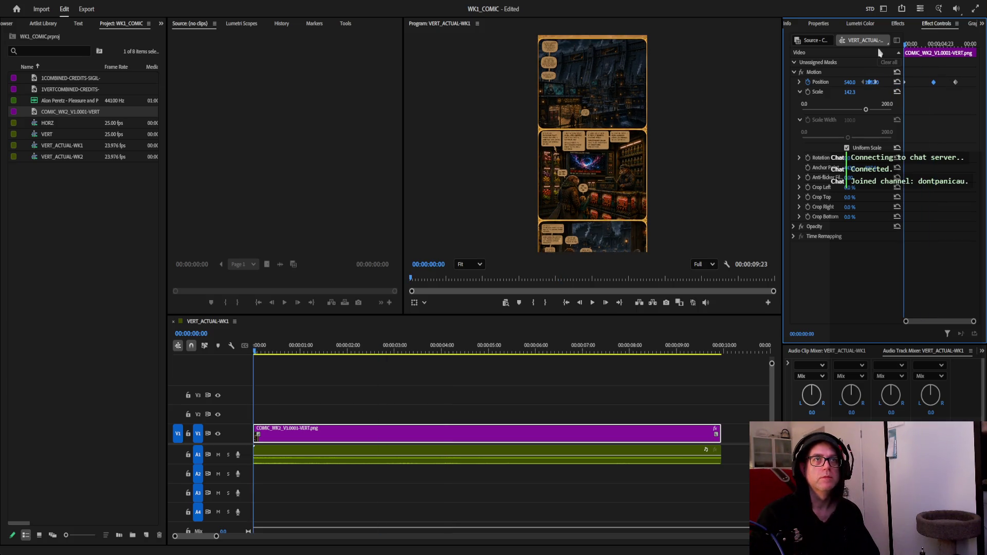
click(593, 302)
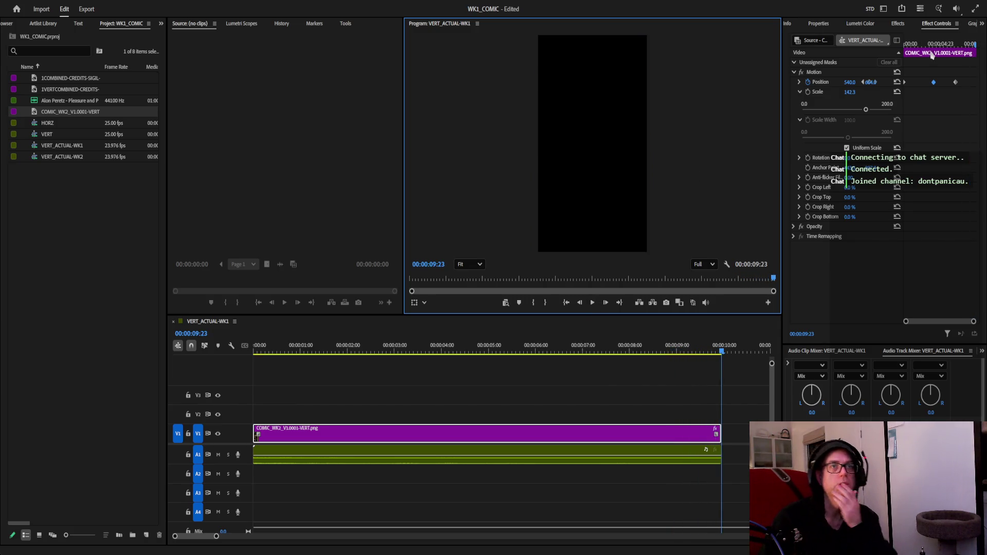
Raise the comic slightly at 7:09 and lower it slightly at the final keyframe
drag(976, 48, 956, 46)
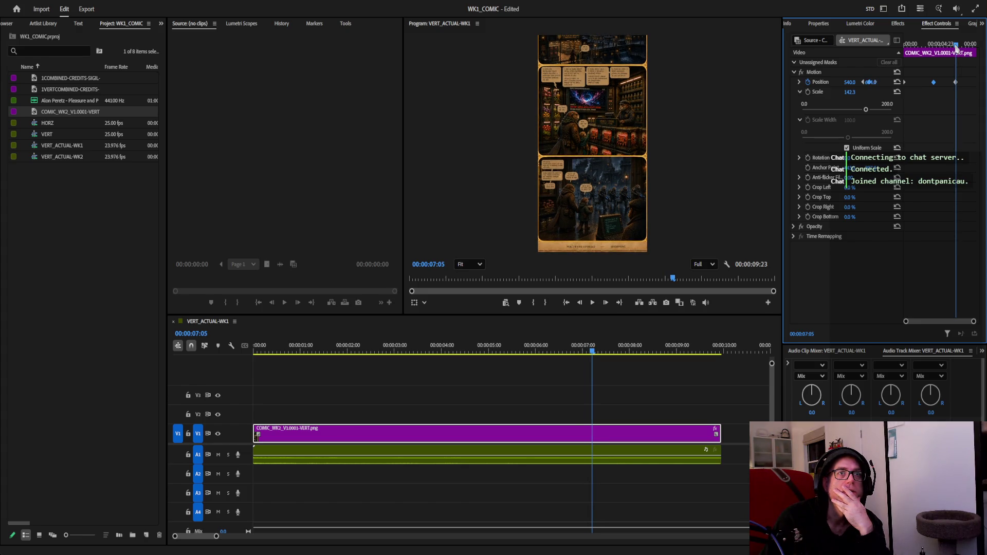
drag(958, 45, 958, 45)
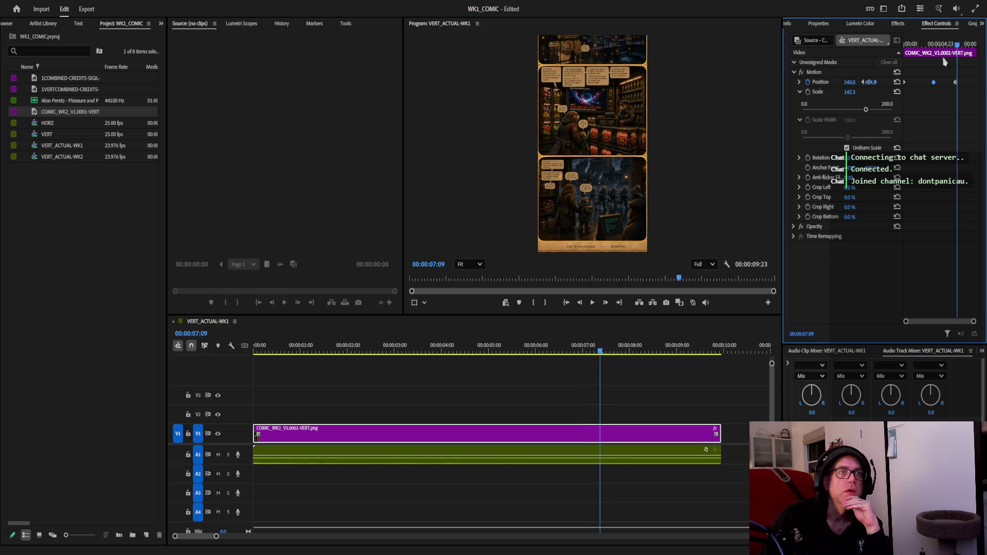
drag(873, 85, 863, 86)
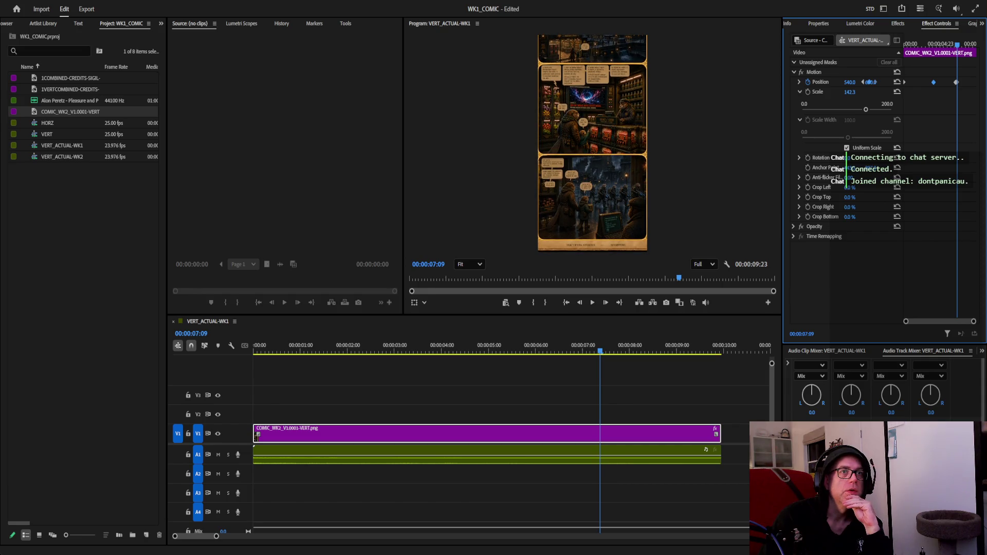
drag(958, 46, 978, 52)
drag(873, 85, 878, 82)
Play back the scrolling comic animation, return to the sequence start, and save the project
click(910, 53)
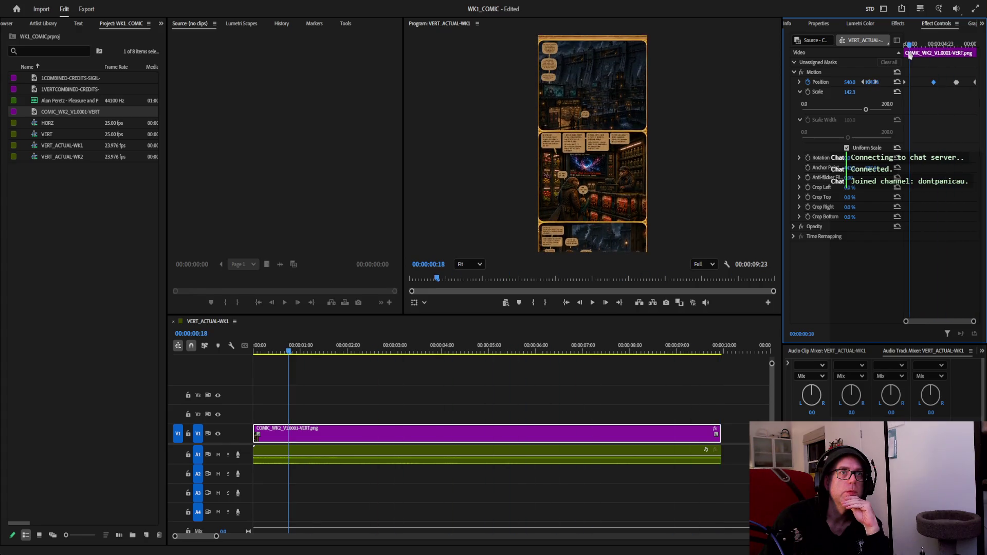
click(592, 303)
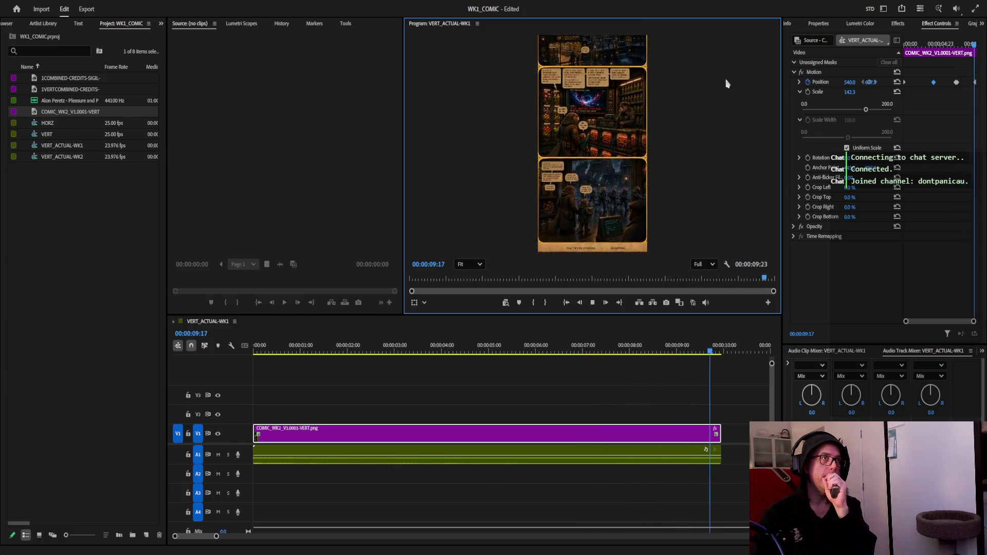
click(956, 83)
drag(976, 45, 923, 45)
click(593, 302)
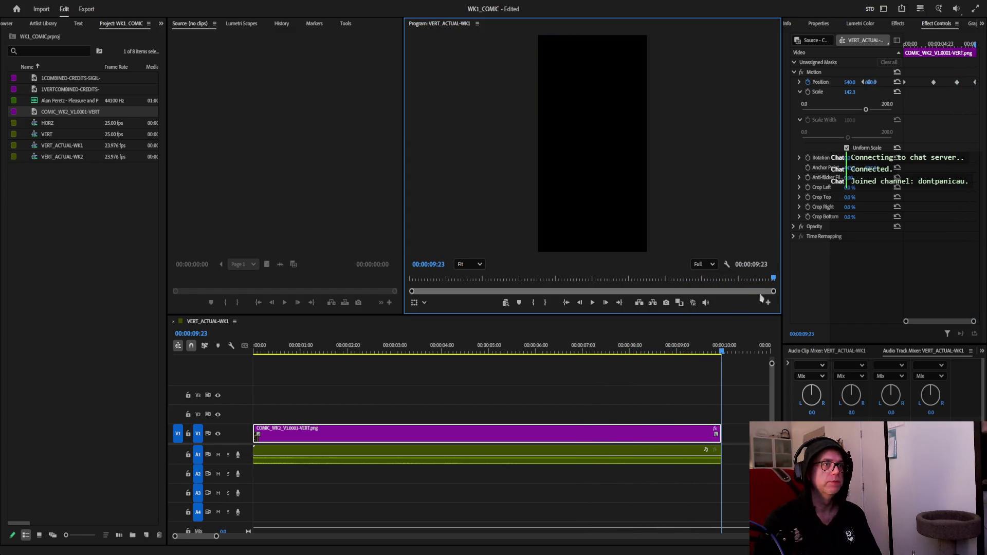
drag(773, 280, 410, 279)
key(ctrl+s)
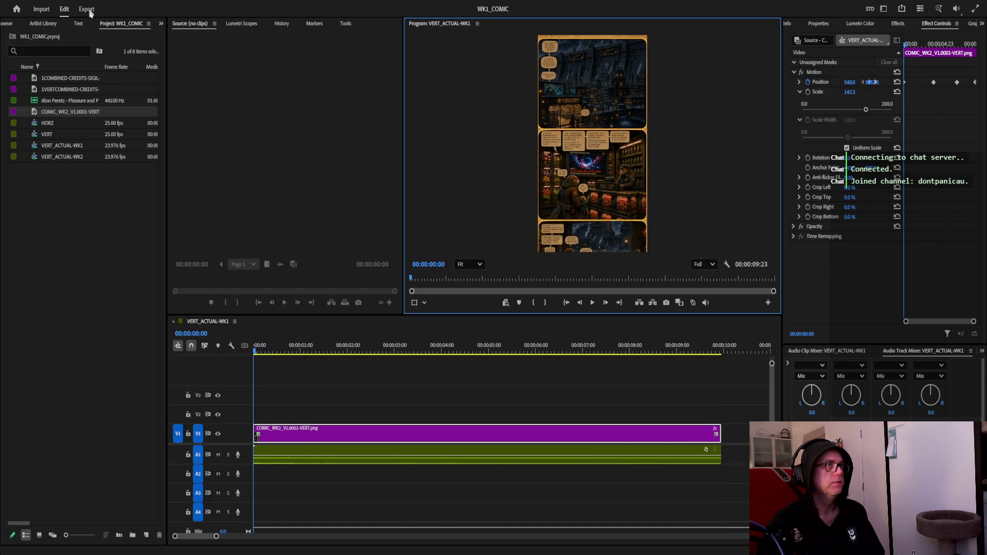
click(86, 10)
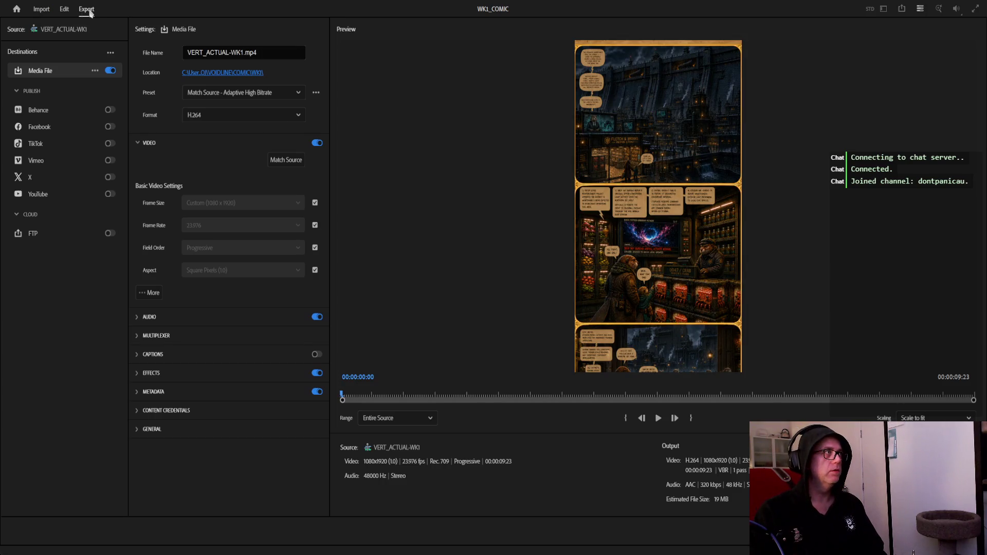
click(64, 9)
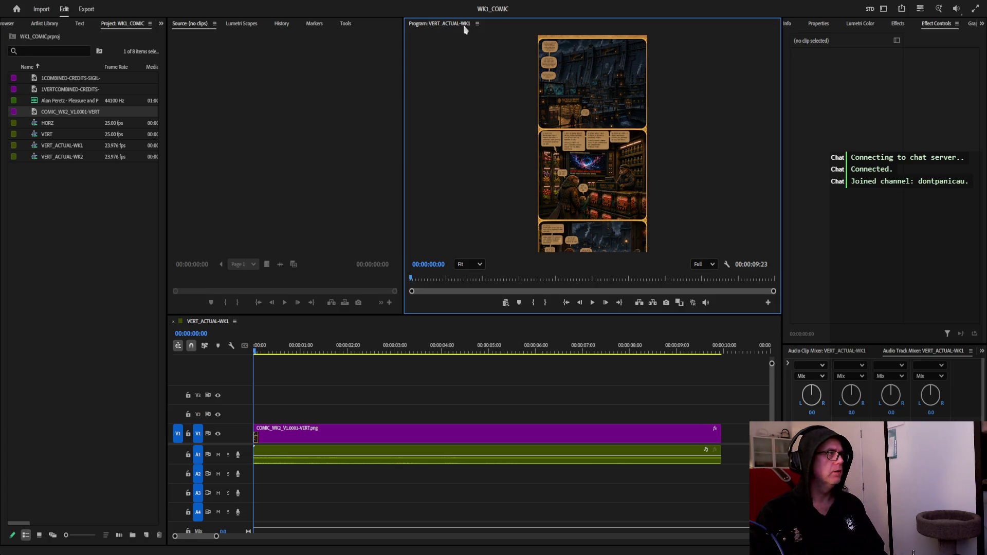
click(58, 159)
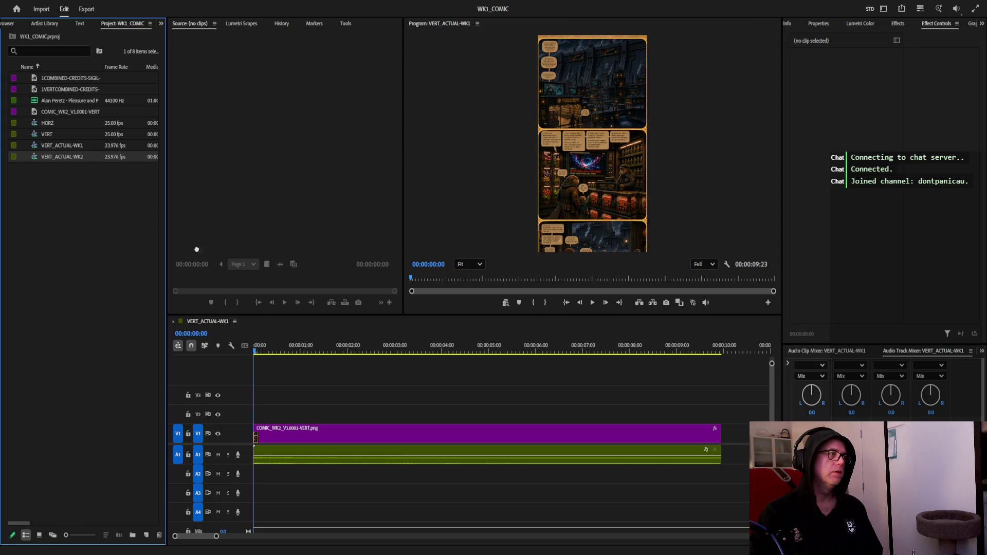
Open the VERT_ACTUAL-WK2 sequence to check its content, then close it
click(66, 157)
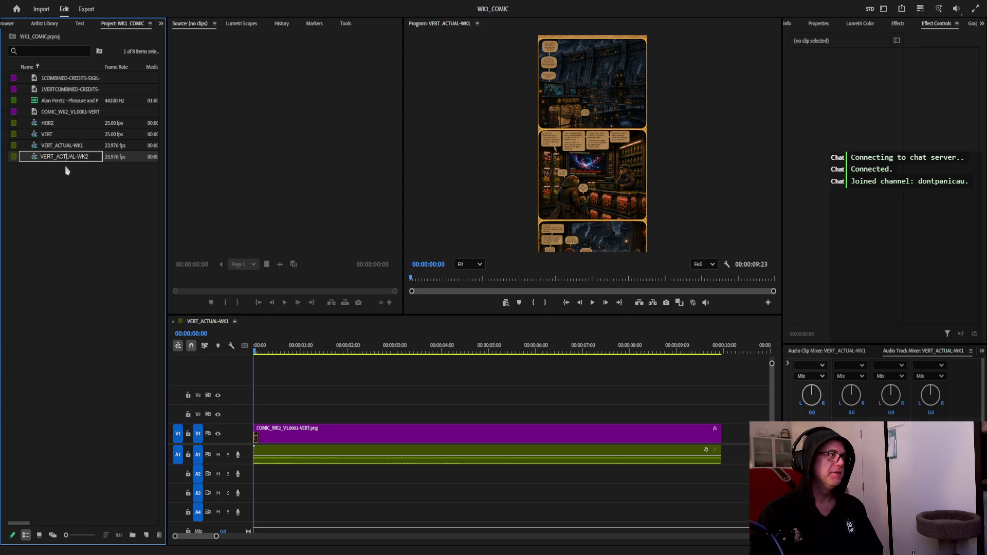
double_click(72, 157)
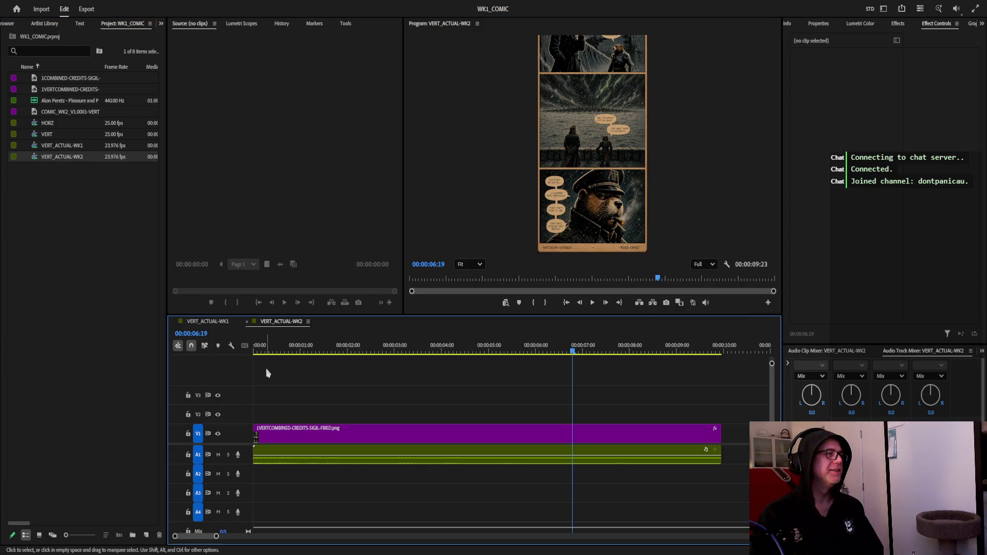
click(246, 323)
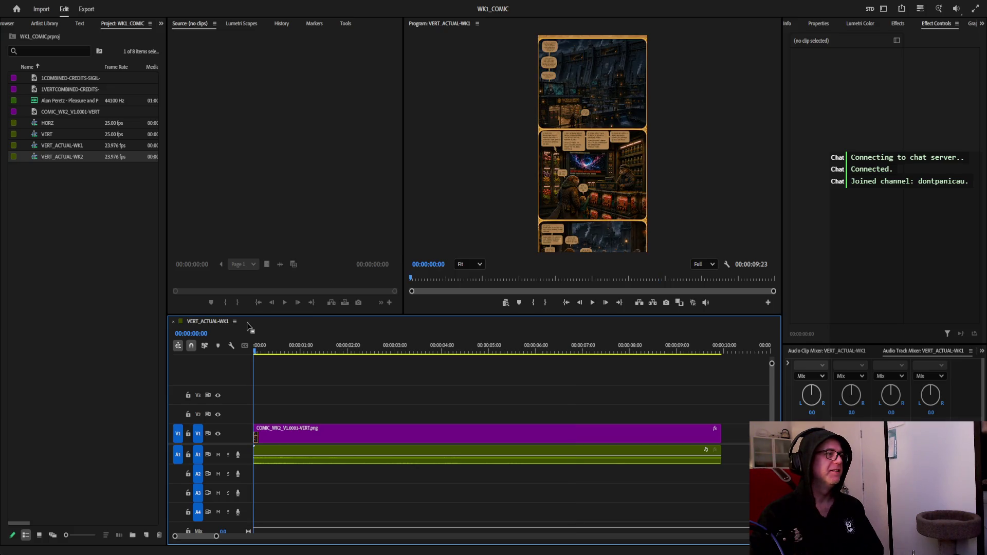
click(80, 160)
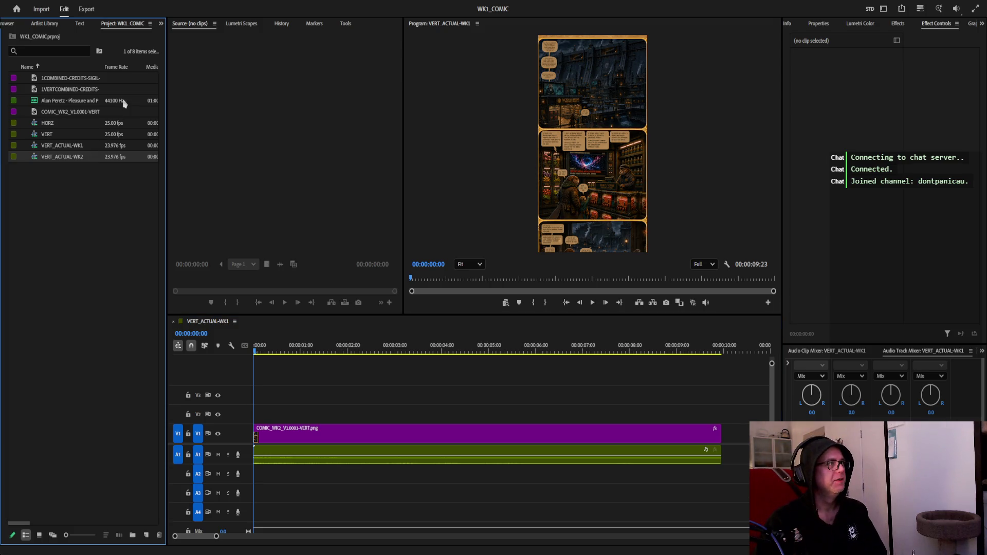
Rename the VERT_ACTUAL-WK2 sequence to VERT_ACTUAL-WK3
click(95, 157)
click(95, 157)
key(BackSpace)
text(3)
click(86, 148)
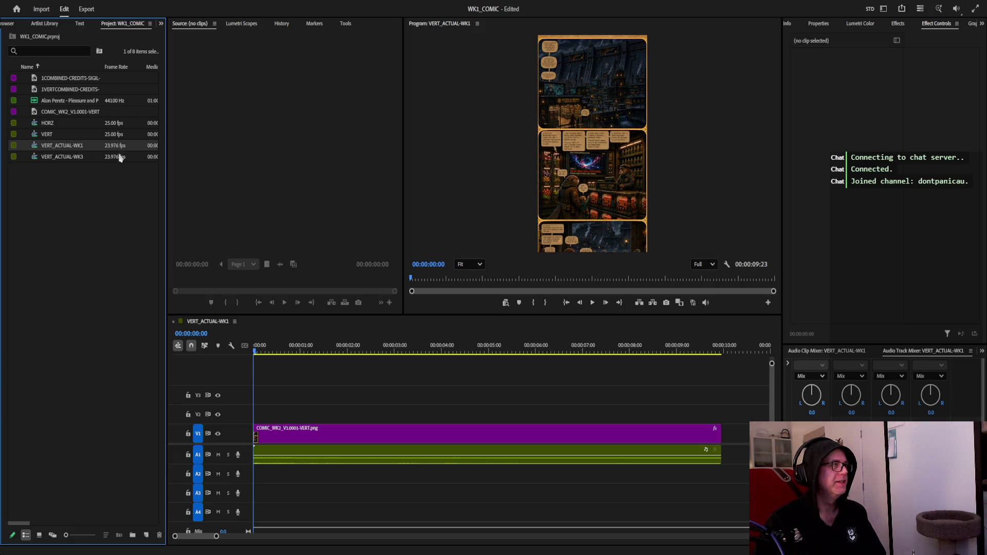
Rename the VERT_ACTUAL-WK1 sequence to VERT_ACTUAL-WK2
click(86, 142)
key(BackSpace)
text(2)
click(99, 158)
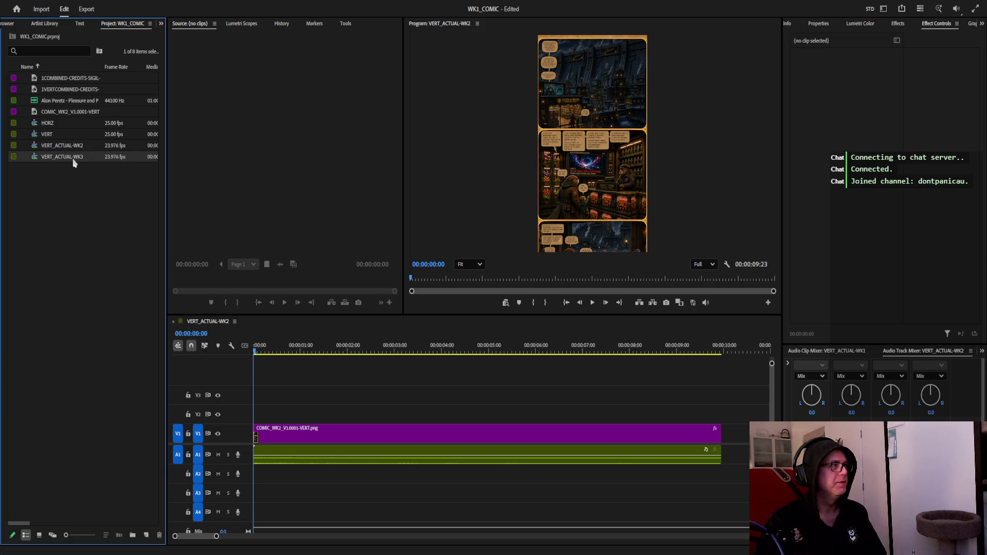
Rename VERT_ACTUAL-WK3 to VERT_ACTUAL-WK1 and save the project
click(90, 156)
key(BackSpace)
text(1)
key(Return)
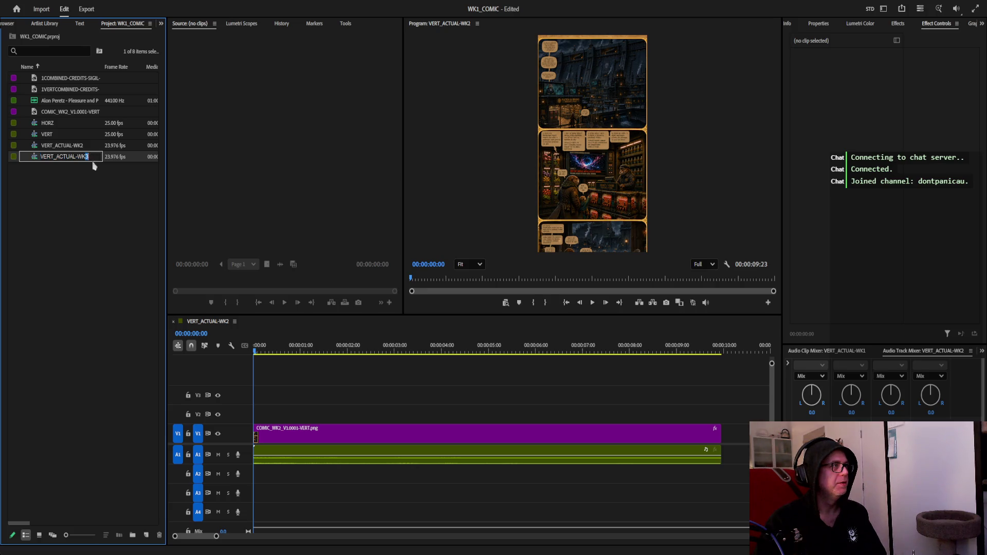
click(79, 192)
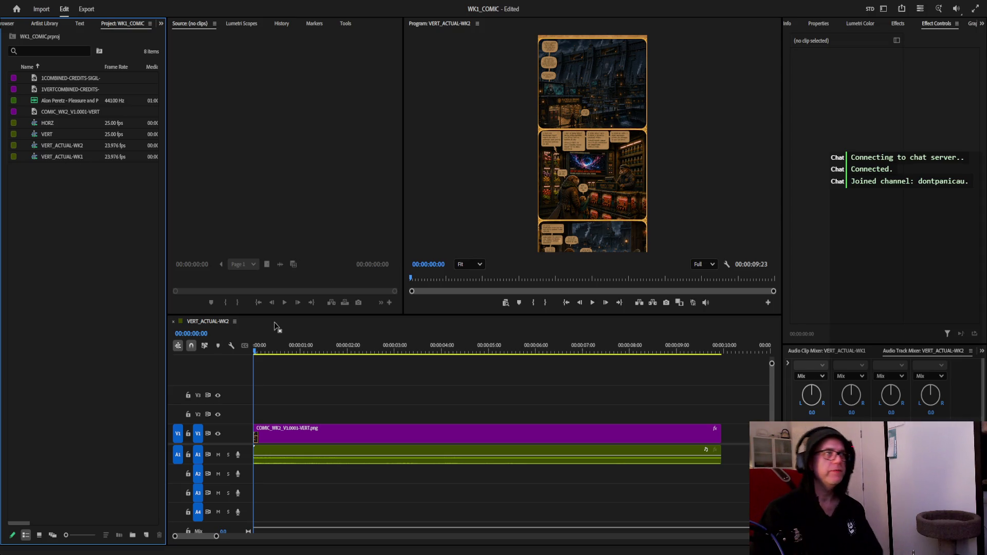
key(ctrl+s)
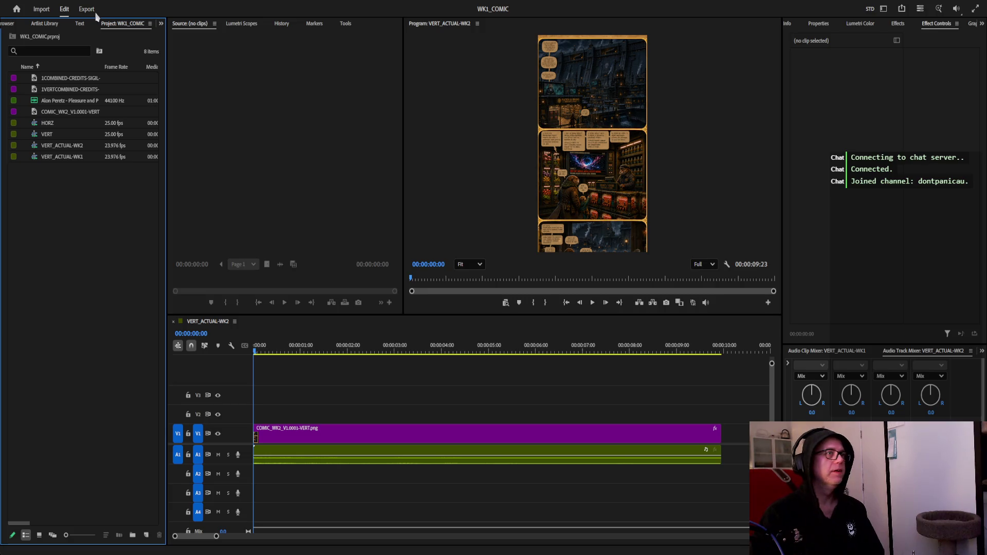
click(92, 11)
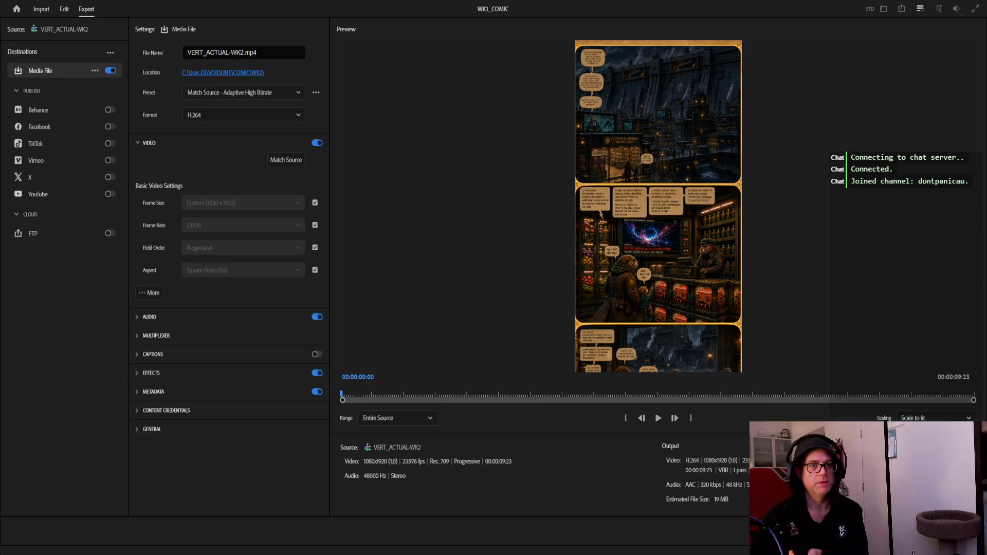
key(alt+shift+2)
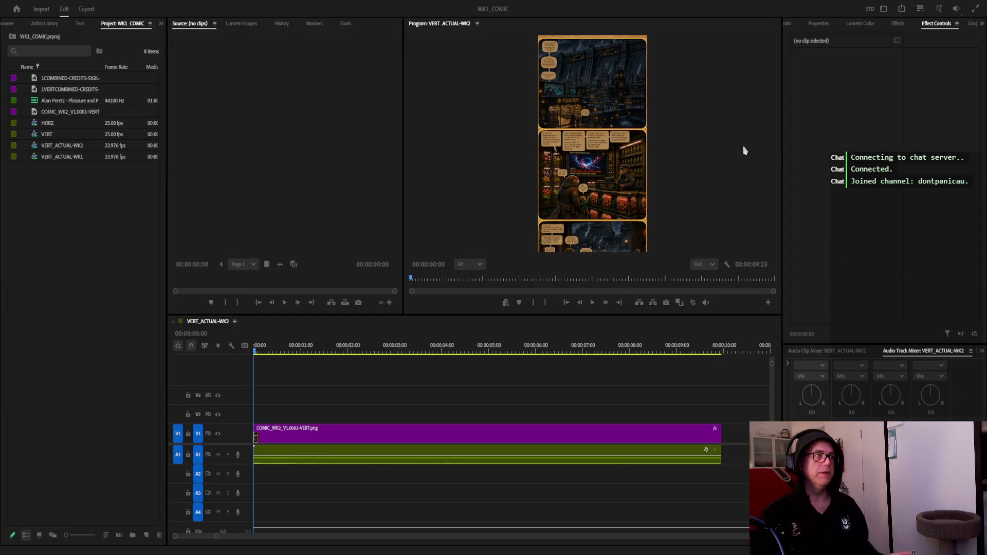
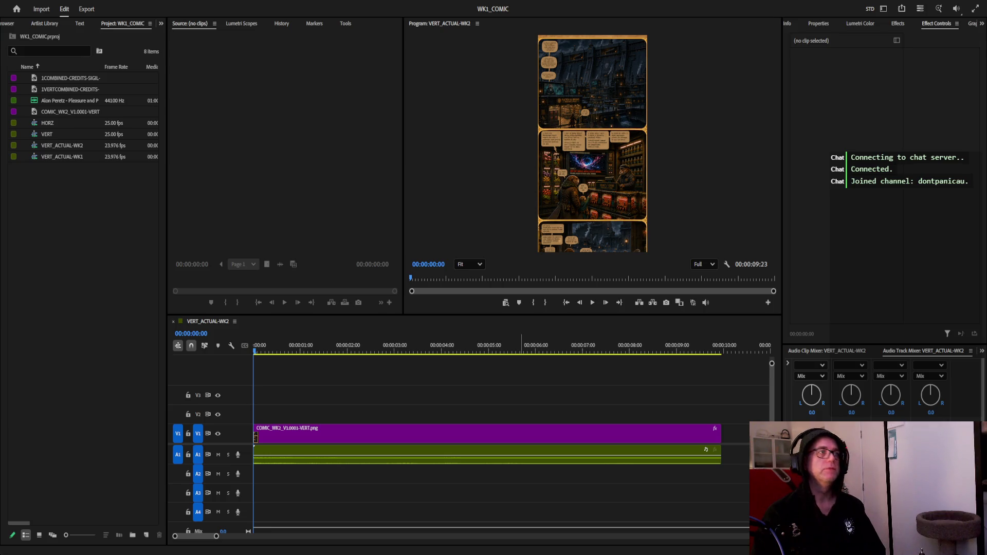
Focus the Project panel's item list in the DGR2026 project
key(shift+1)
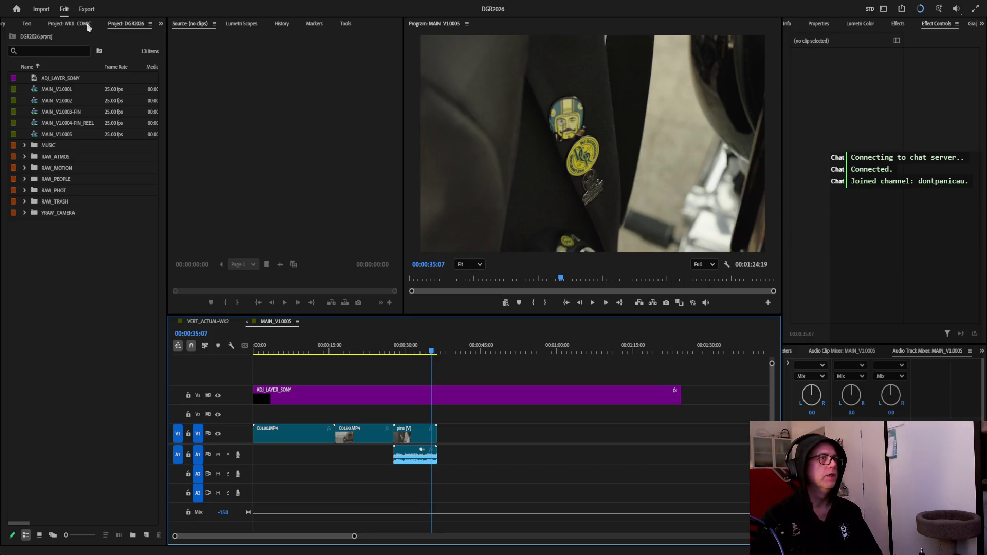
Close the WK1_COMIC project and move the playhead back to the motorbike shot
click(88, 26)
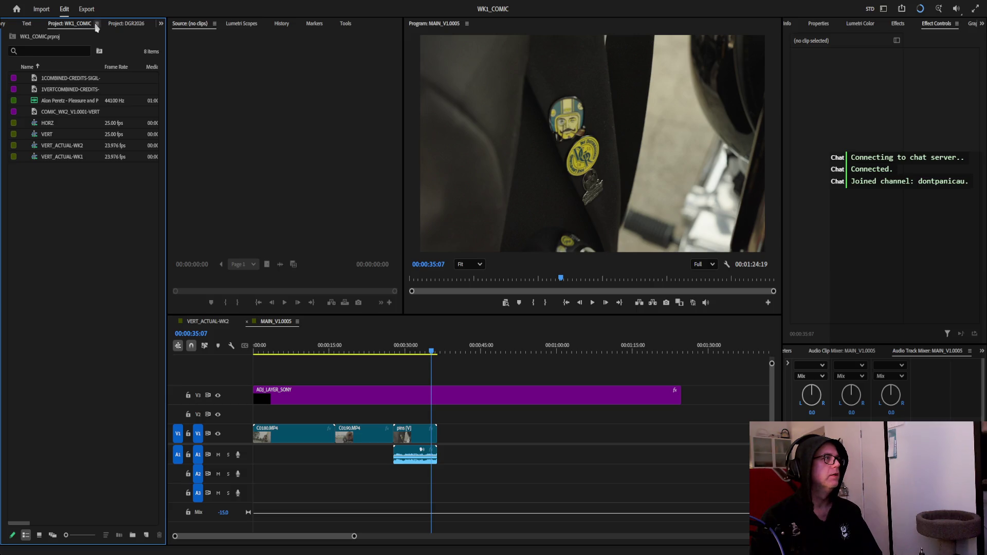
click(133, 27)
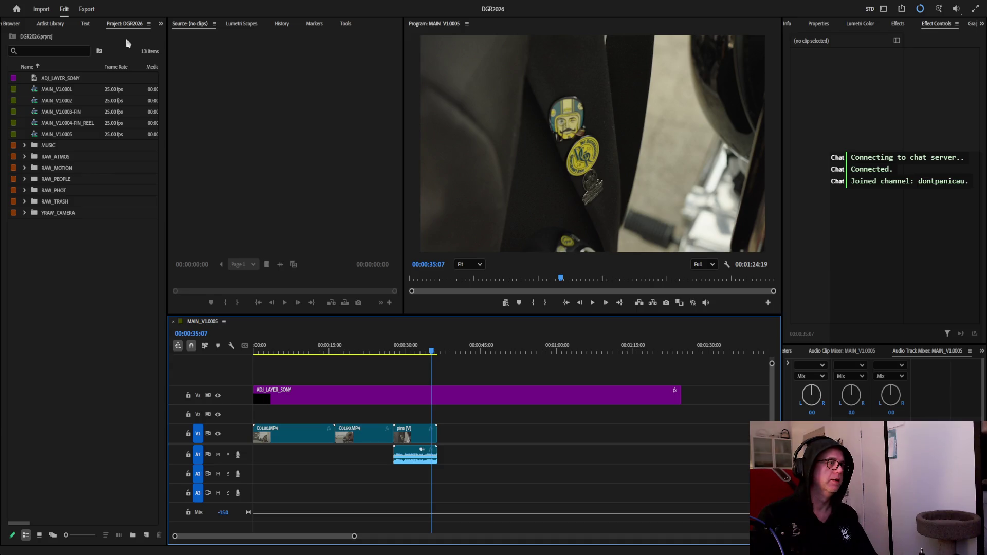
drag(432, 356, 280, 352)
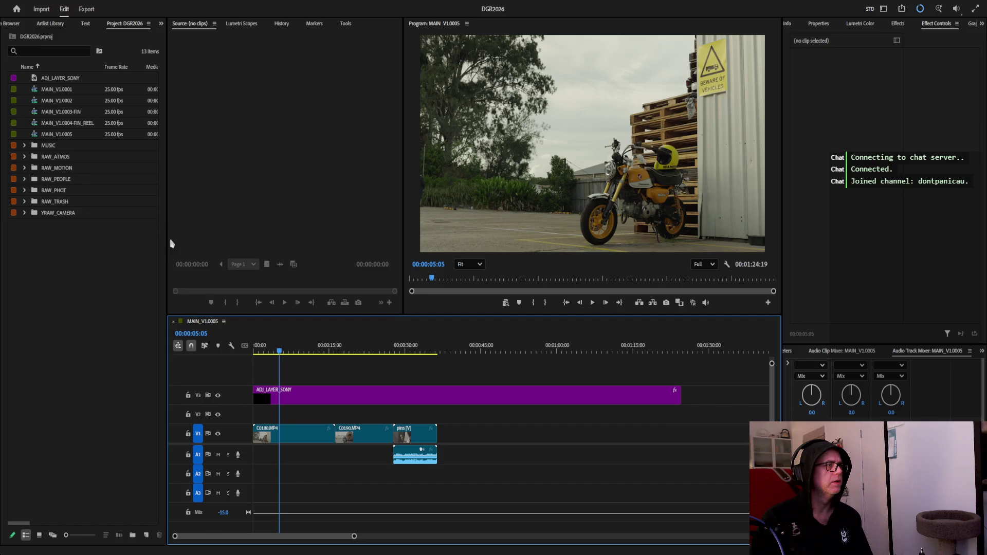
Select the MAIN_V1.0003-FIN sequence in the Project panel
click(64, 112)
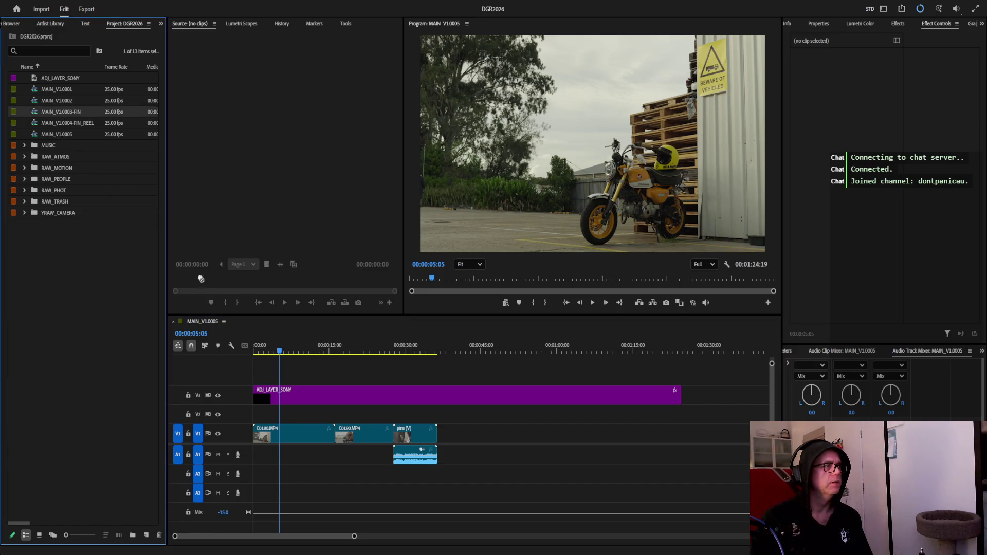
click(65, 113)
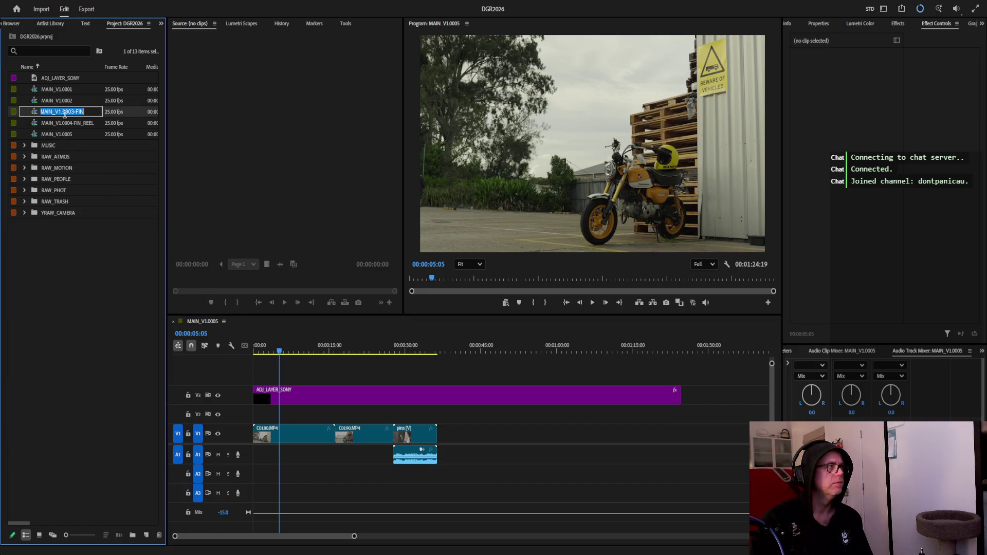
click(68, 126)
Open MAIN_V1.0003-FIN and skim its footage from the opening onward
double_click(64, 112)
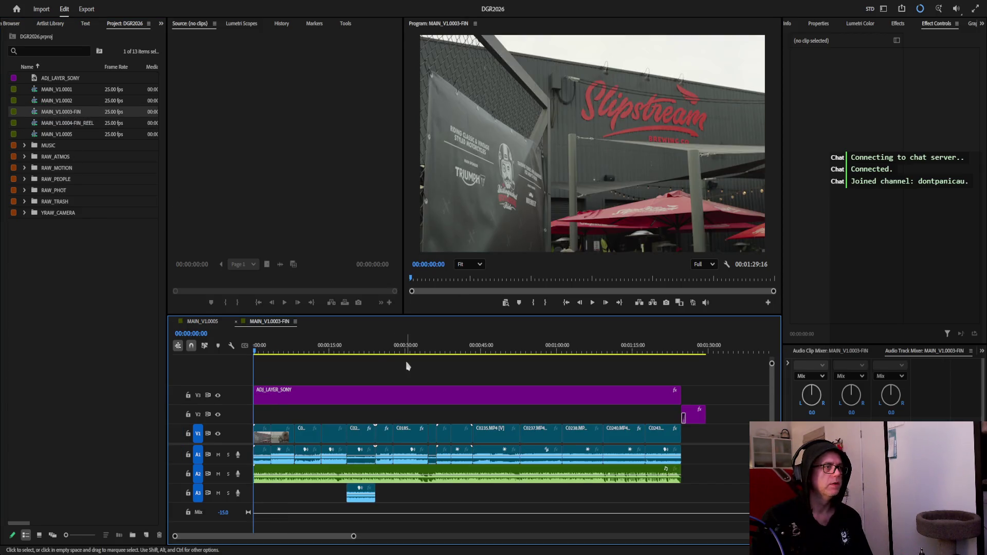
mouse_move(256, 354)
mouse_down()
mouse_move(401, 375)
mouse_move(384, 379)
mouse_move(452, 380)
mouse_move(425, 377)
mouse_up()
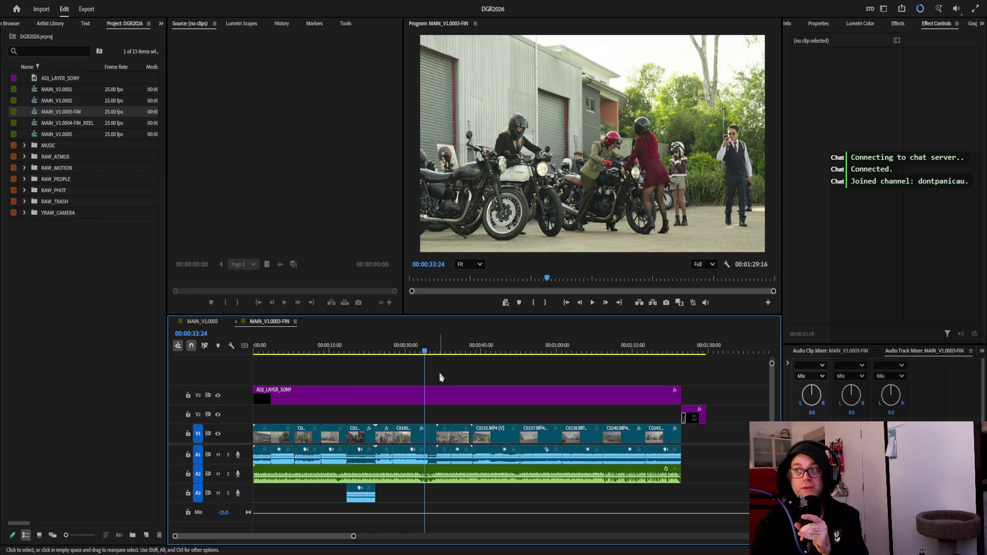
mouse_move(596, 280)
mouse_down()
mouse_move(698, 286)
mouse_move(760, 277)
mouse_move(481, 266)
mouse_move(322, 287)
mouse_up()
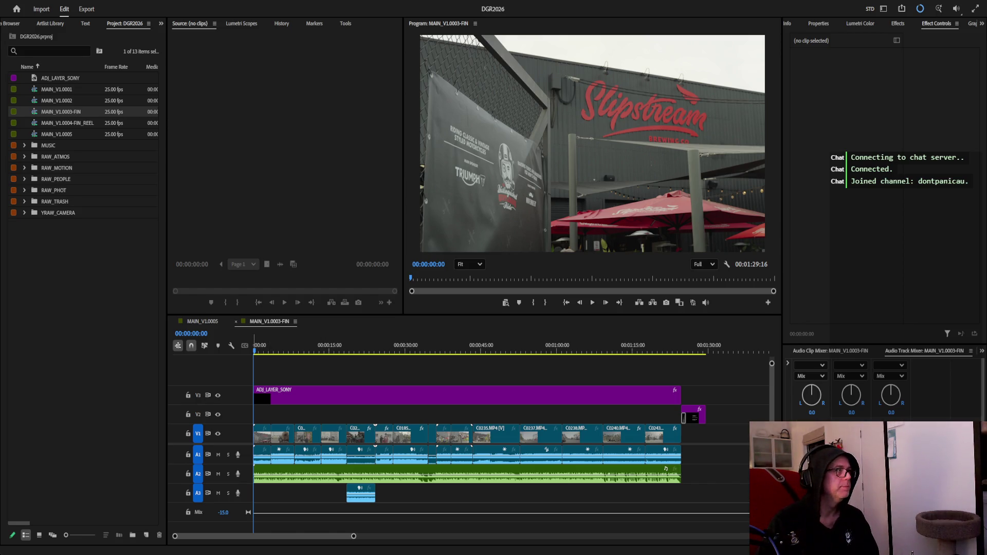
Duplicate the MAIN_V1.0003-FIN sequence in the Project panel
click(64, 137)
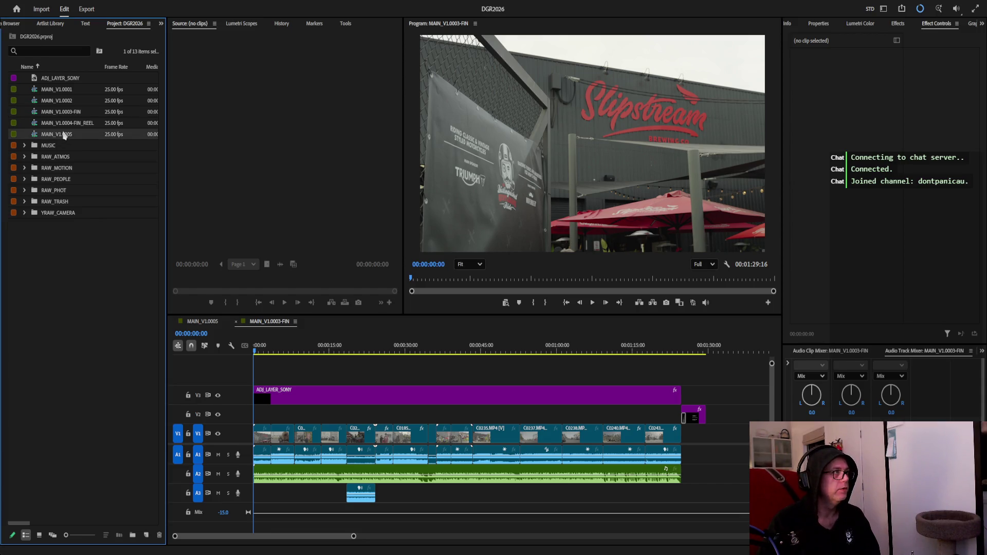
click(60, 126)
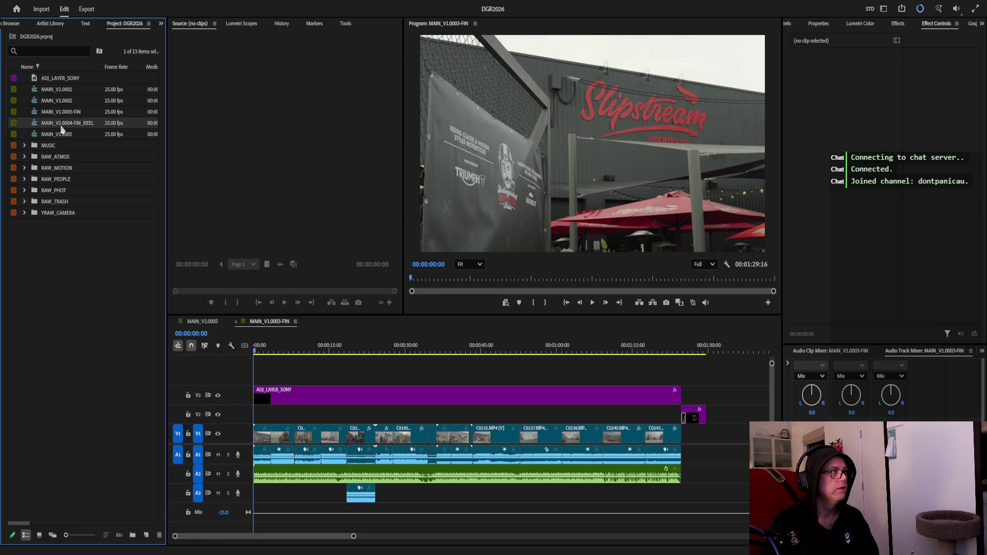
click(62, 114)
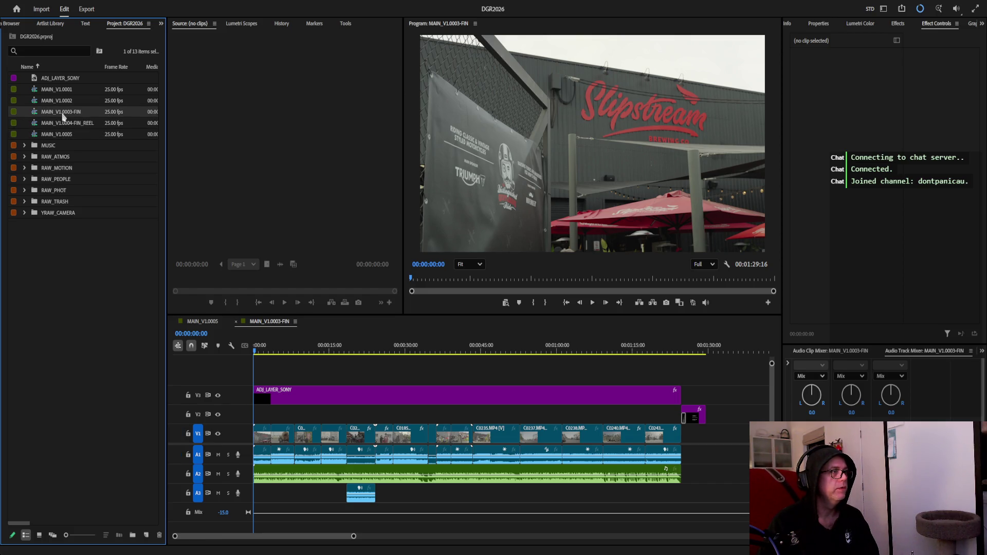
key(ctrl+shift+slash)
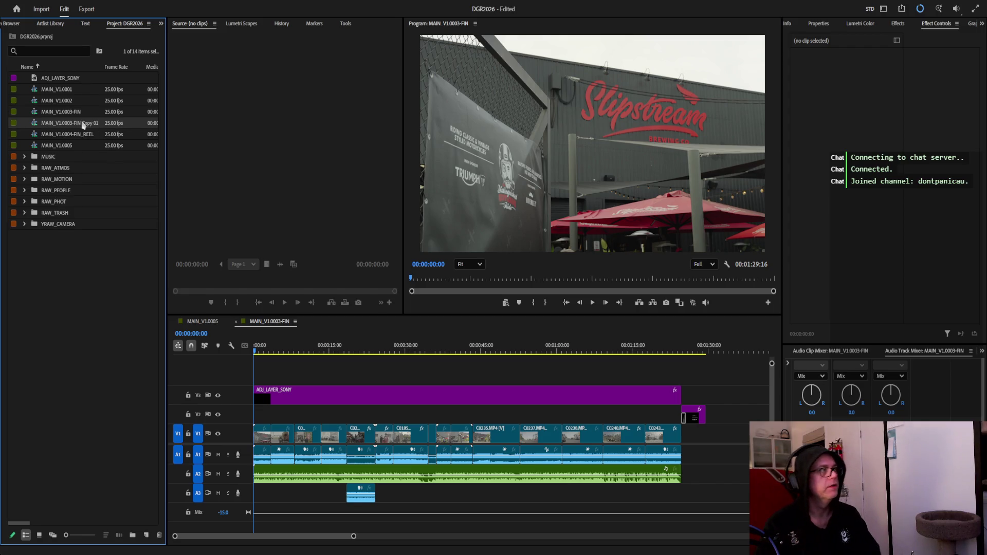
Rename the duplicate to MAIN_V2.0001-MHR1 and open it in the timeline
click(77, 126)
click(72, 124)
drag(67, 124, 111, 125)
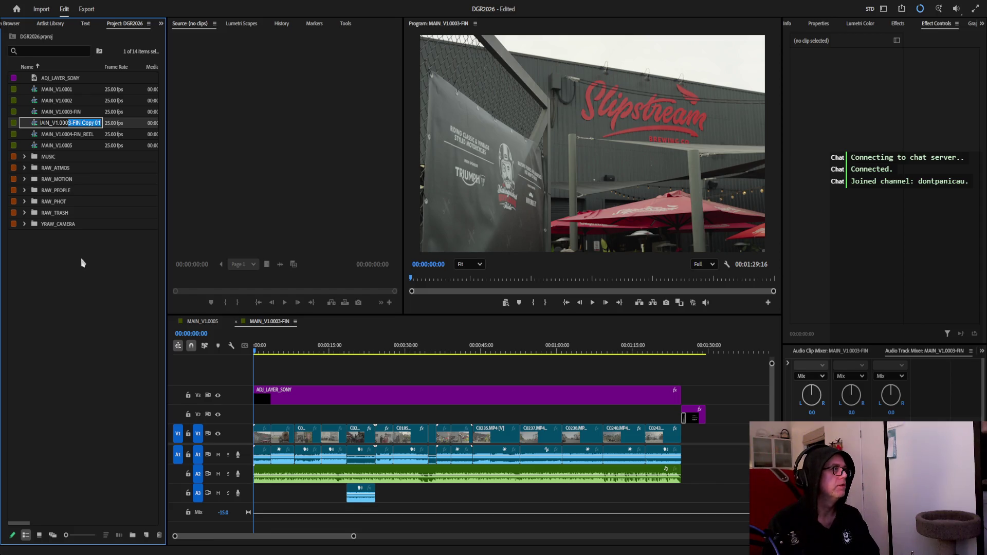
text(4)
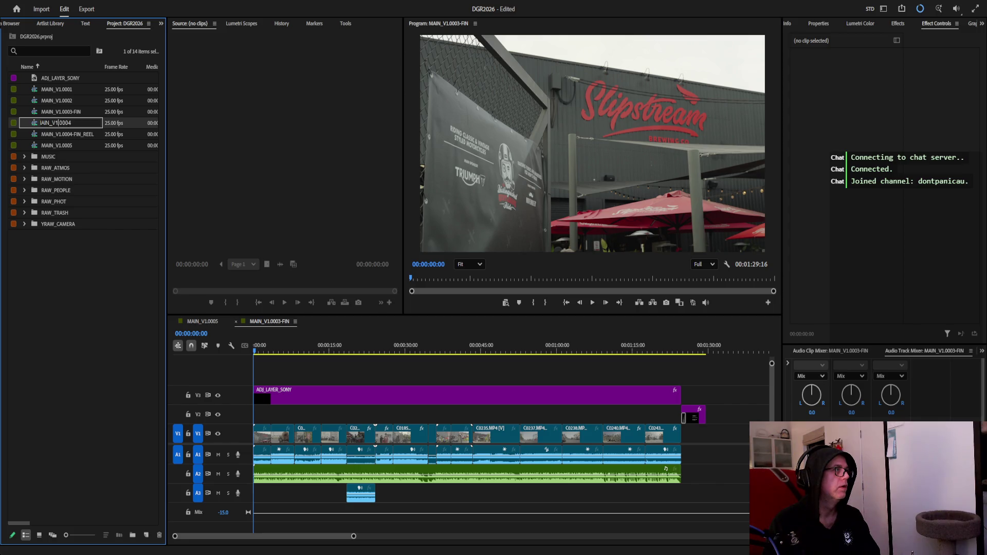
text(2)
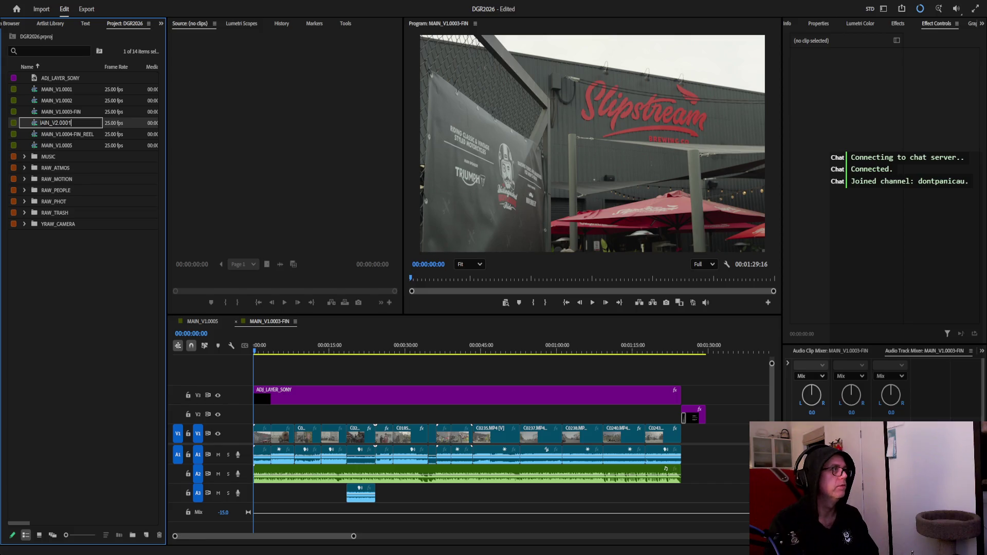
text(MH)
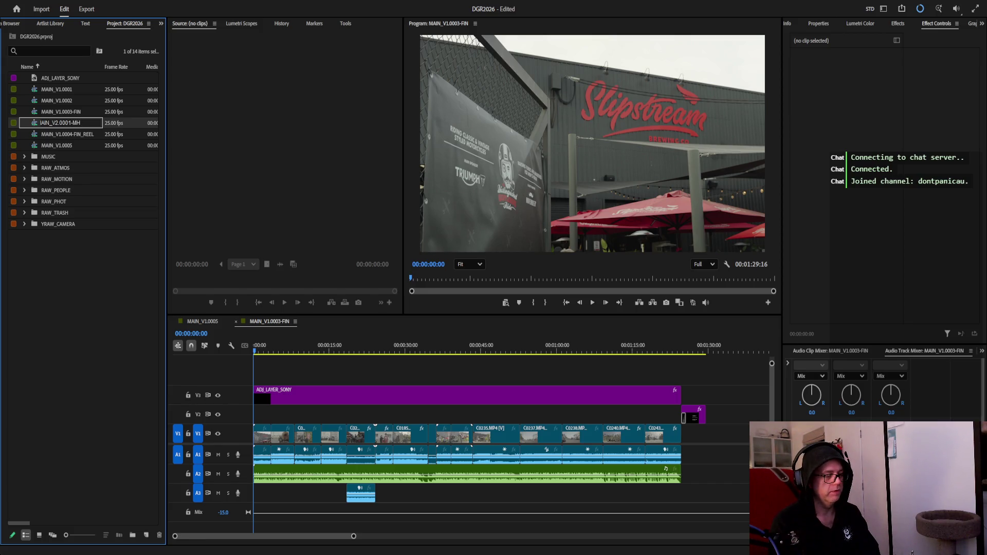
text(R)
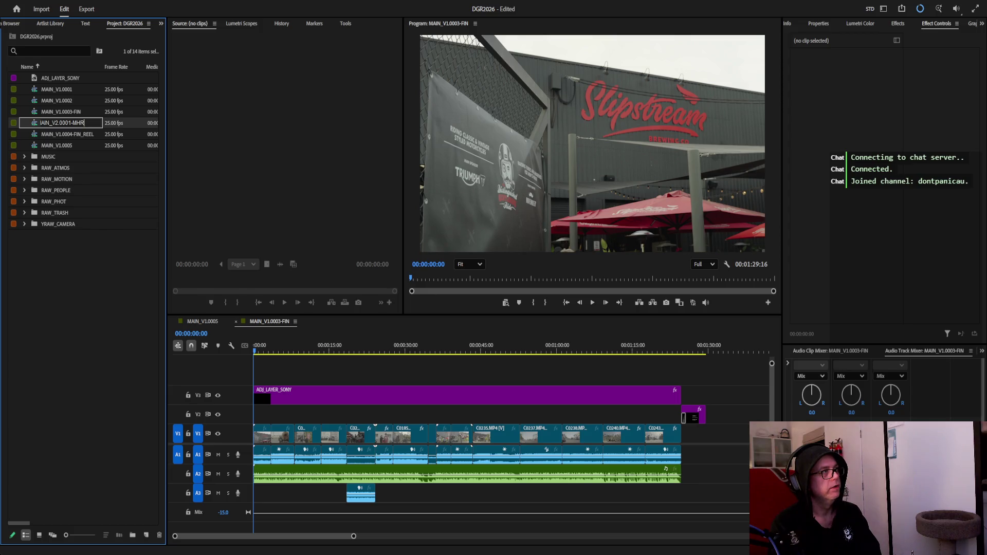
text(1)
key(Tab)
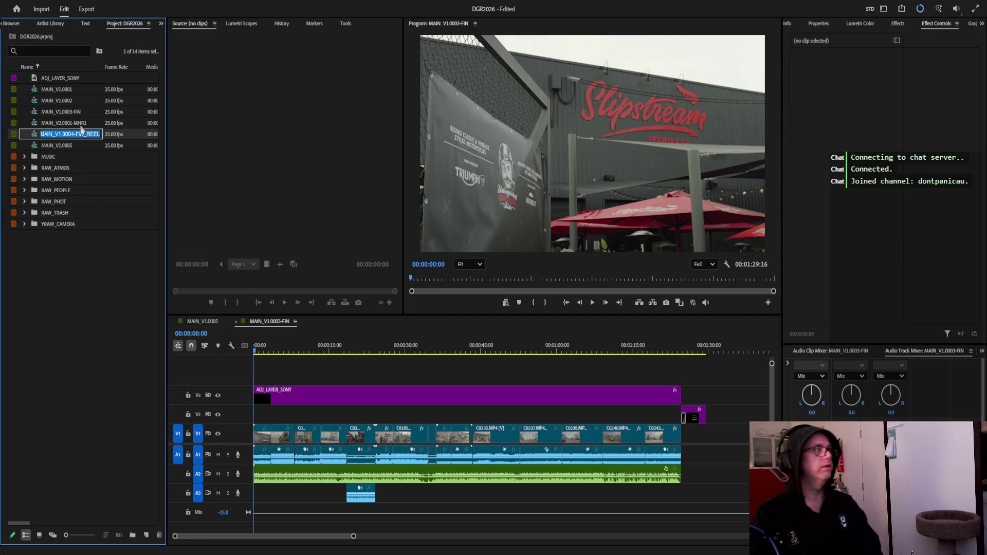
click(60, 260)
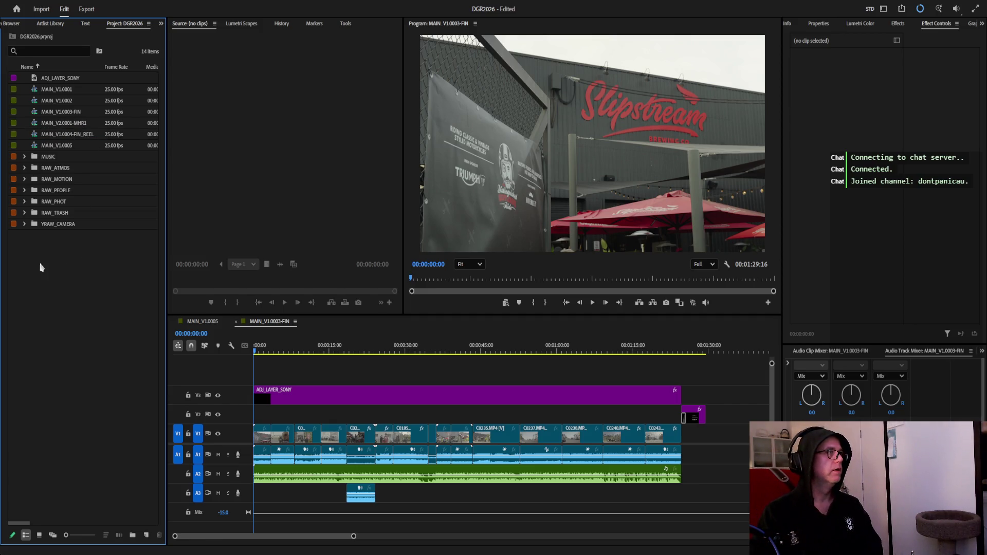
double_click(59, 128)
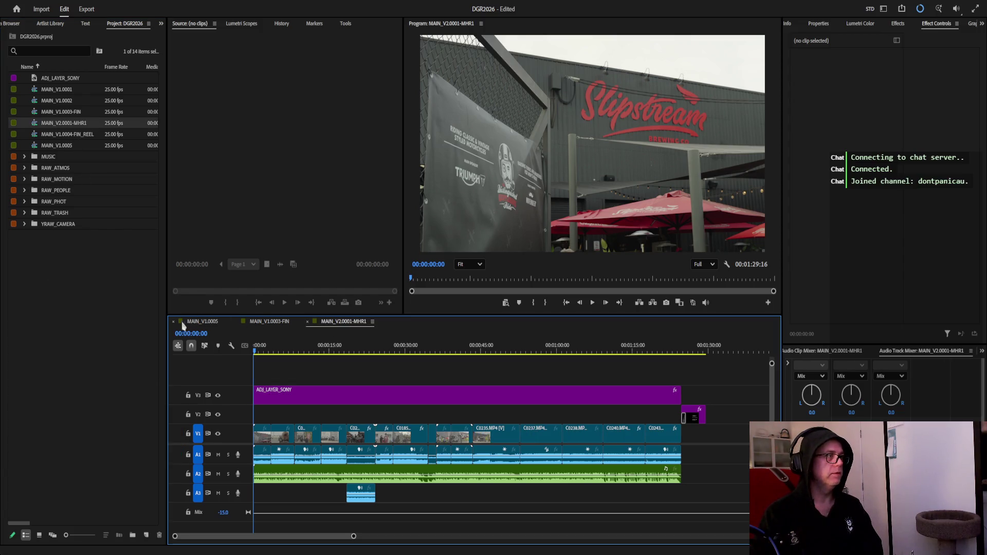
Close the MAIN_V1.0005 and MAIN_V1.0003-FIN tabs, then delete all clips below ADJ_LAYER_SONY
click(173, 322)
click(173, 323)
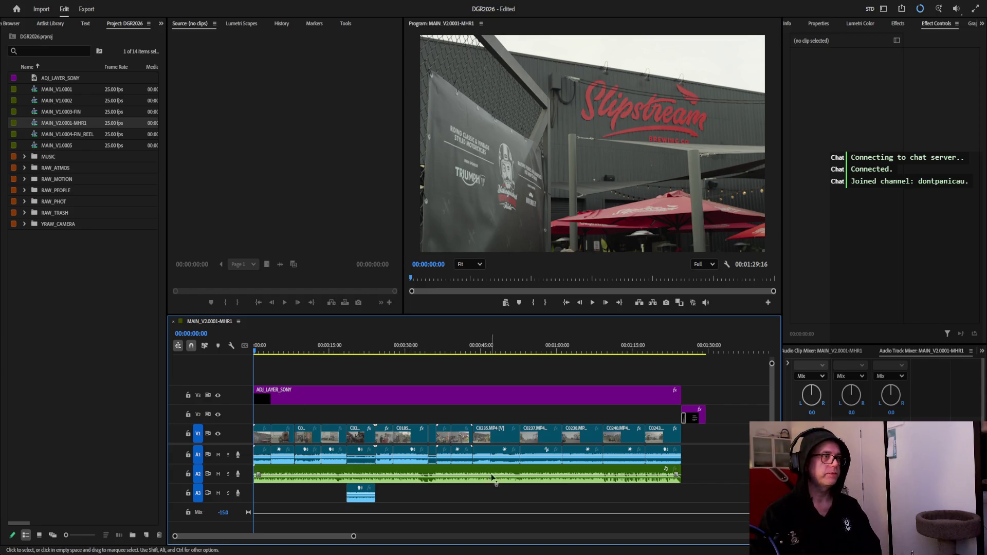
mouse_move(685, 498)
mouse_down()
mouse_move(506, 490)
mouse_move(288, 446)
mouse_move(269, 421)
mouse_up()
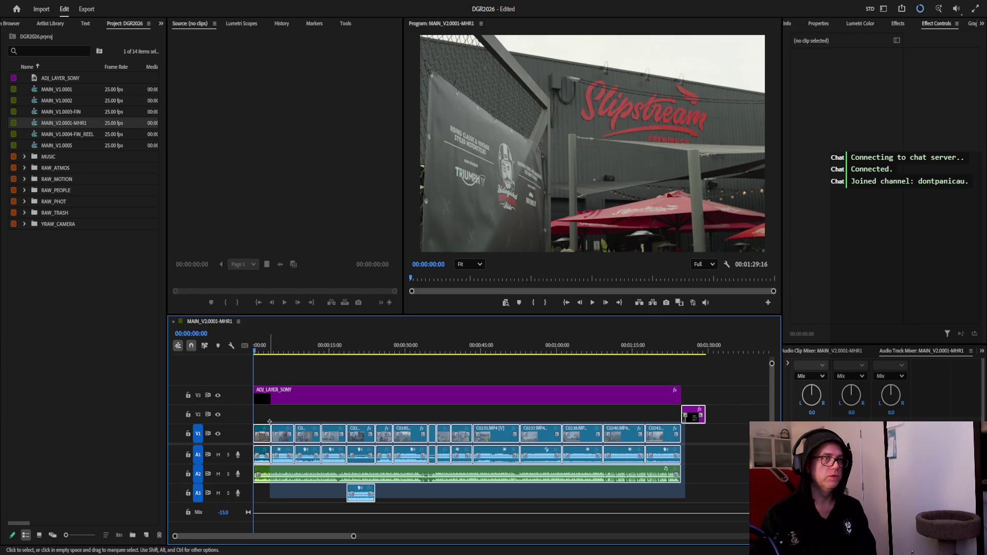
key(Delete)
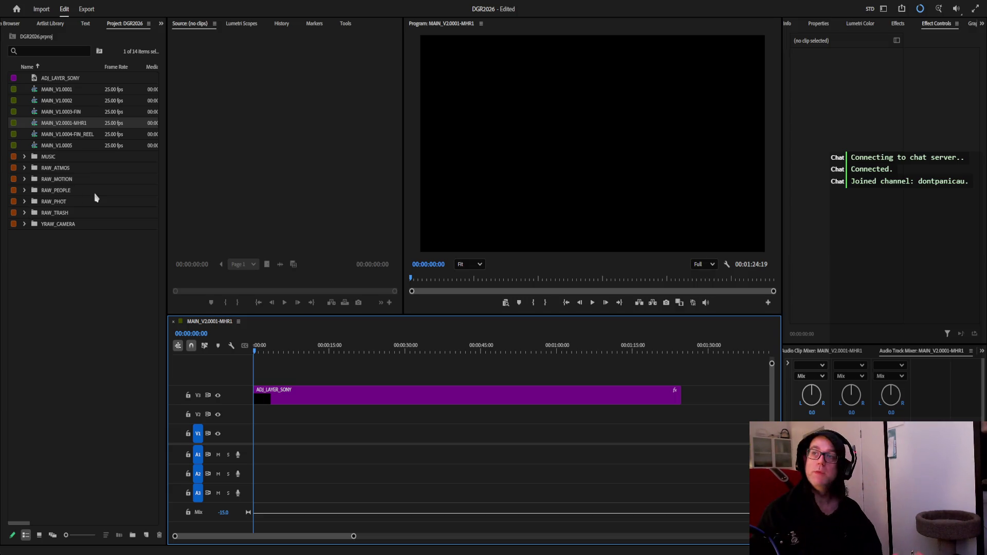
Expand the RAW_ATMOS bin and preview clip C0163.MP4 in the Source Monitor
click(24, 168)
double_click(62, 181)
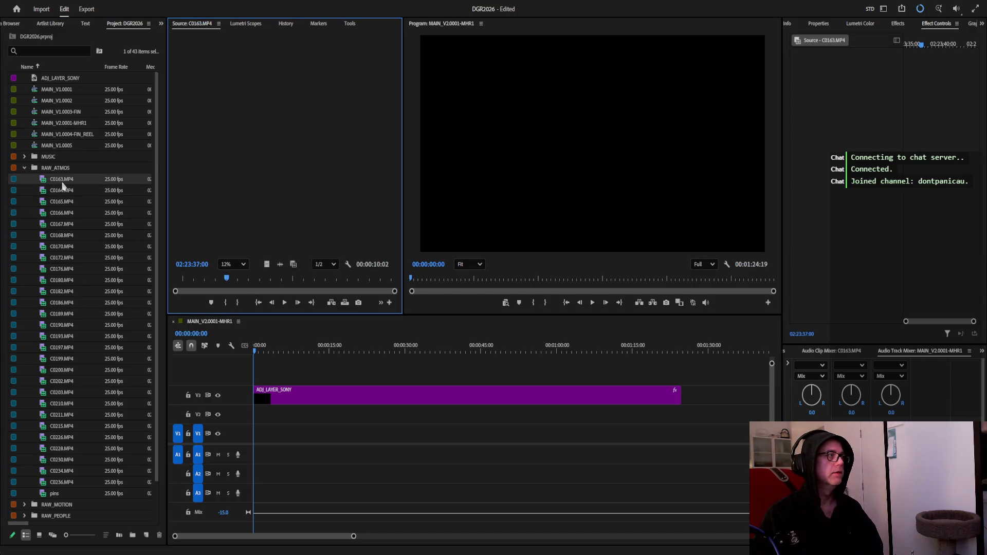
mouse_move(224, 278)
mouse_down()
mouse_move(375, 277)
mouse_move(266, 278)
mouse_move(360, 279)
mouse_move(291, 278)
mouse_move(268, 291)
mouse_move(331, 289)
mouse_move(277, 293)
mouse_up()
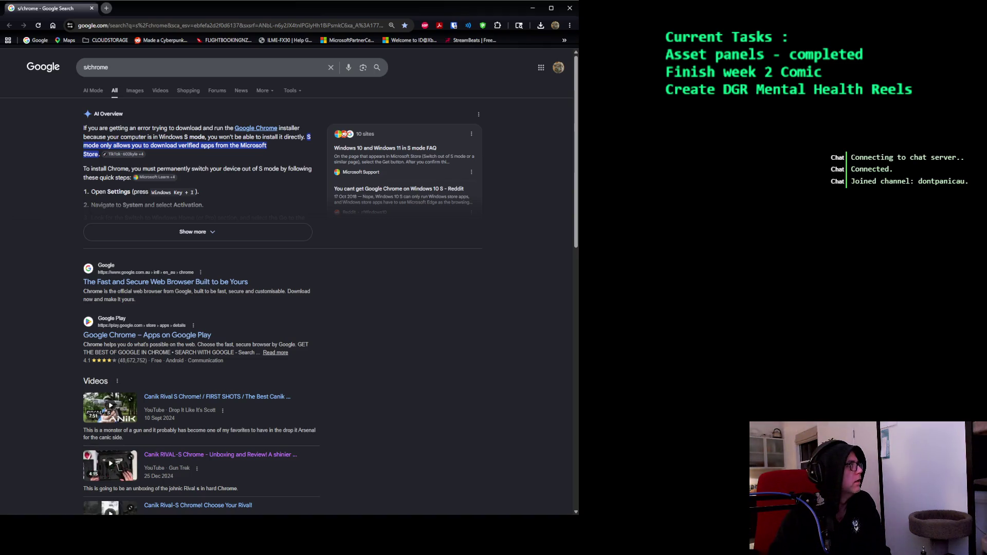
Reopen the closed ChatGPT GENSTACK tab beside the Google Search tab
key(ctrl+shift+t)
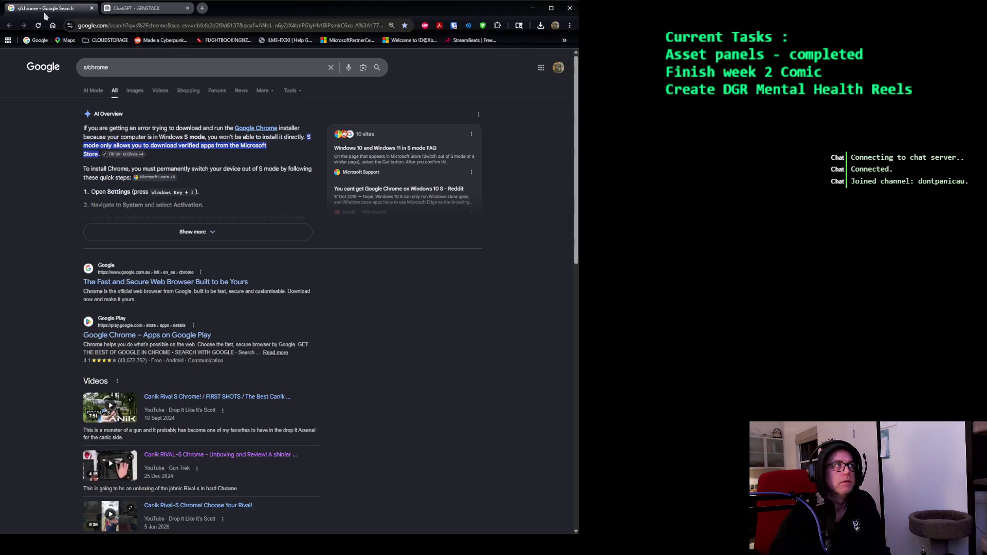
Switch to the ChatGPT GENSTACK chat, scroll through it, and select the Reel 1 hook through blurb
click(169, 11)
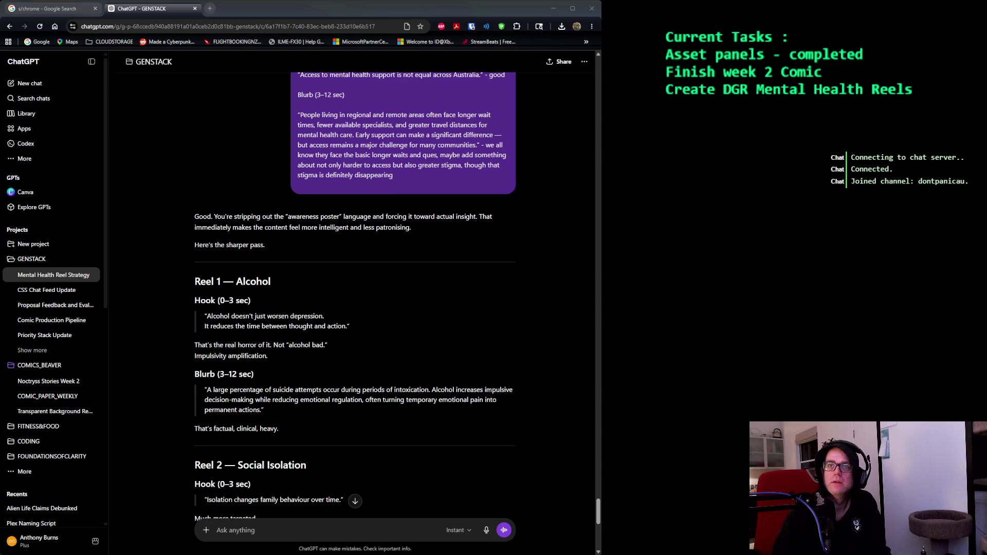
scroll(332, 221, down, 1)
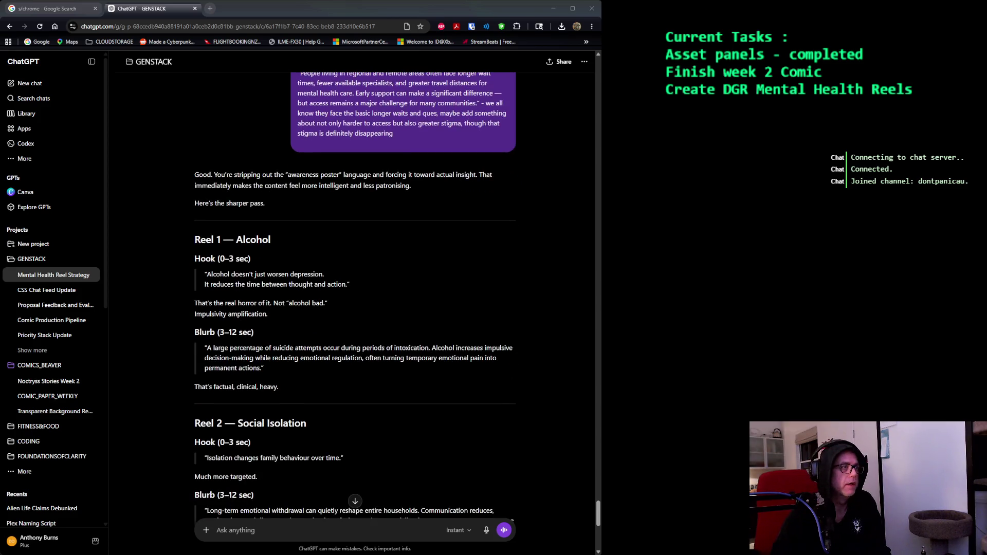
scroll(333, 221, down, 1)
scroll(333, 221, down, 1)
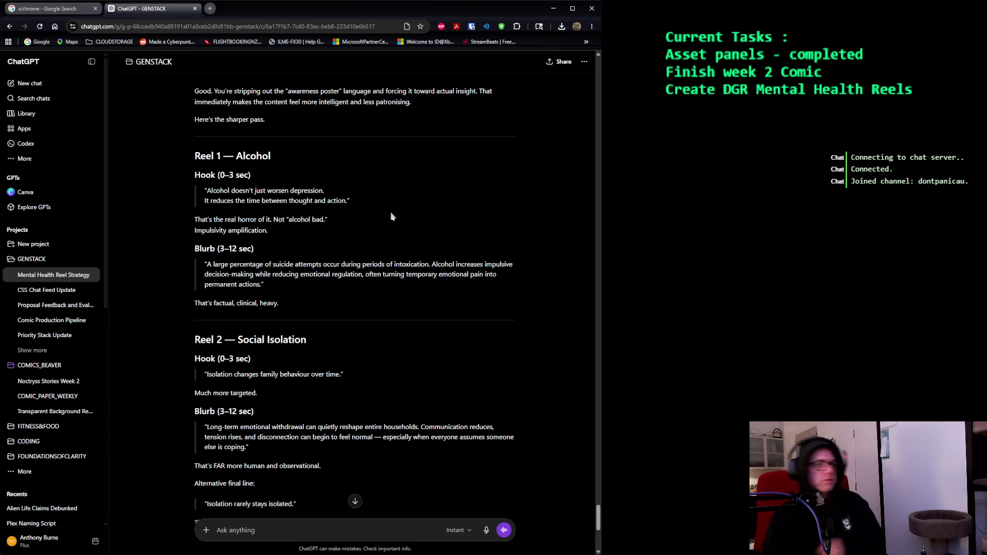
drag(279, 285, 125, 194)
Copy the Reel 1 hook and blurb into the ChatGPT message box
key(ctrl+c)
click(324, 530)
key(ctrl+v)
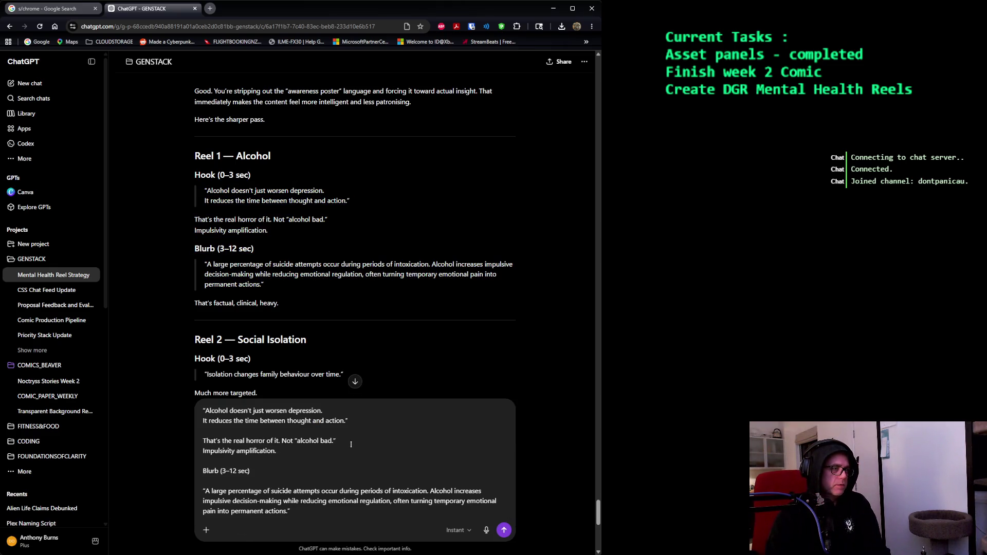
Comment after the Reel 1 hook: 'again no poop my dude, gimme some numbers.'
click(392, 420)
text(- wouldn't you say)
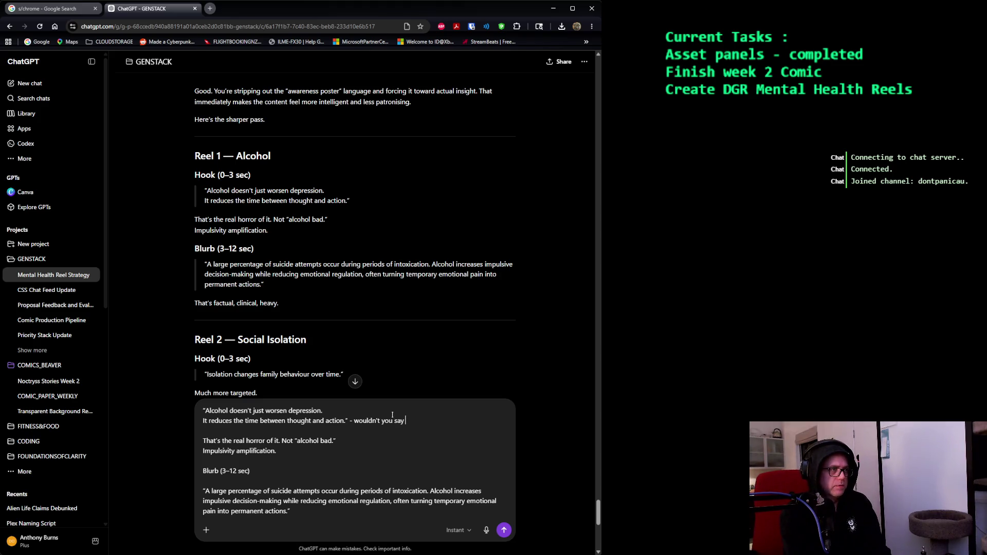
text( some)
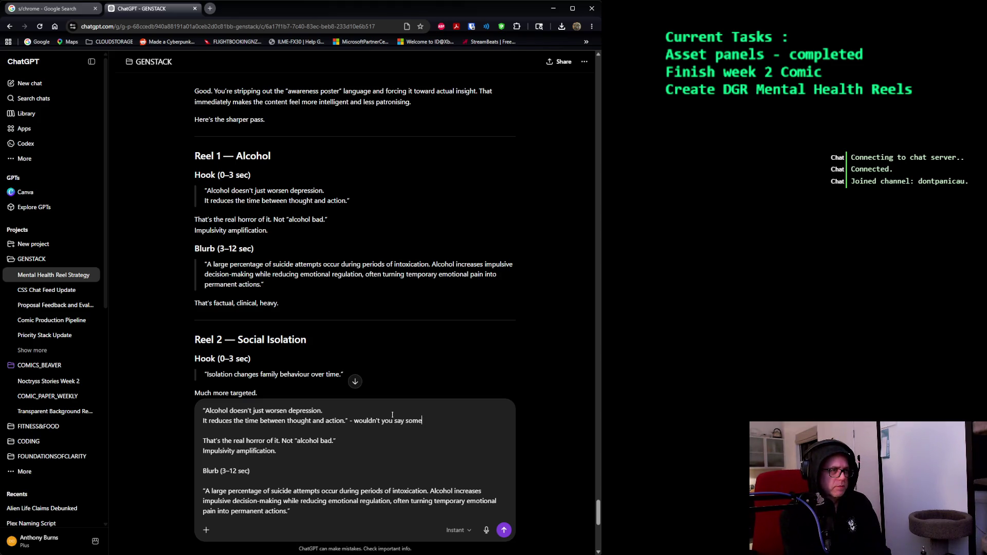
text(thing liek leng)
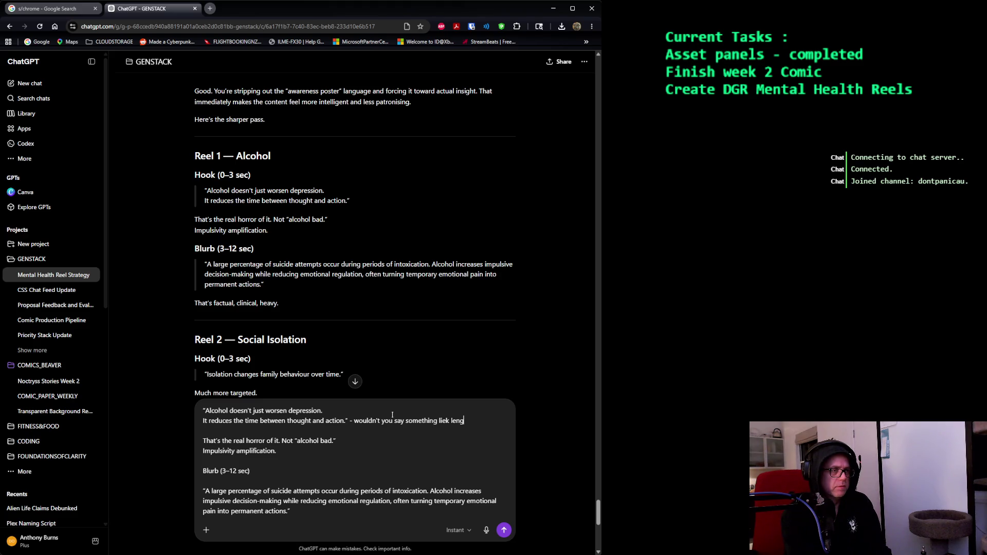
key(BackSpace)
key(BackSpace)
key(BackSpace)
text(slows ability to put though)
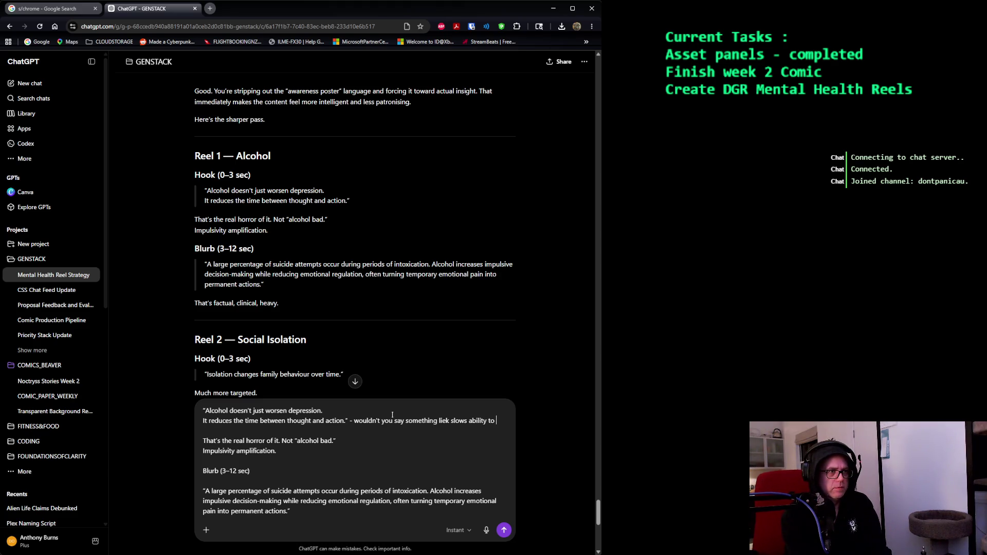
text(t int)
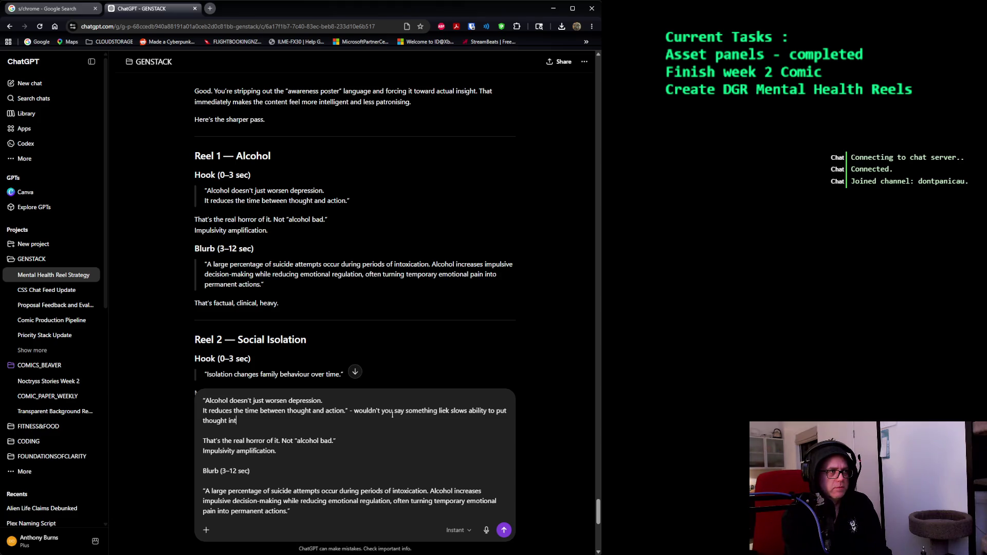
text(o actio)
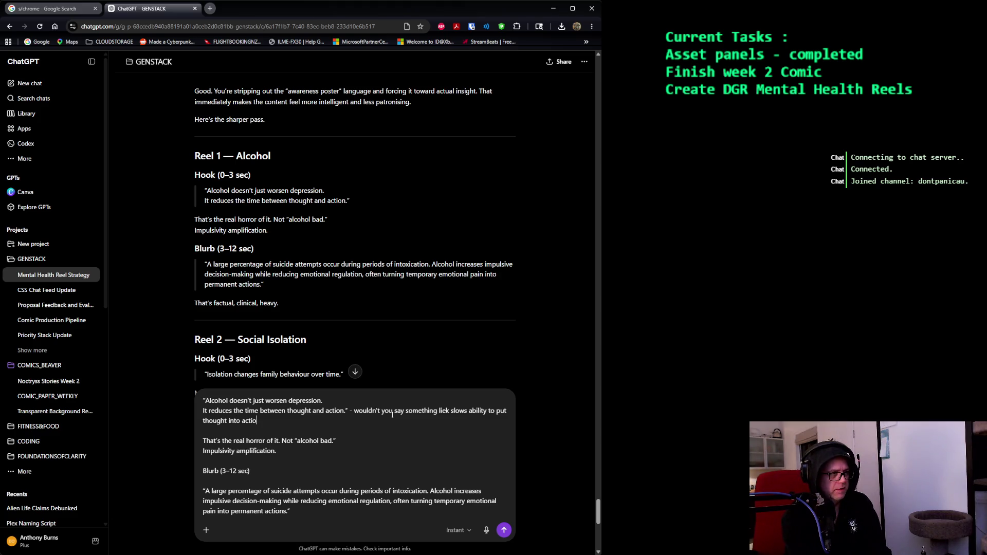
text(n, as inlike)
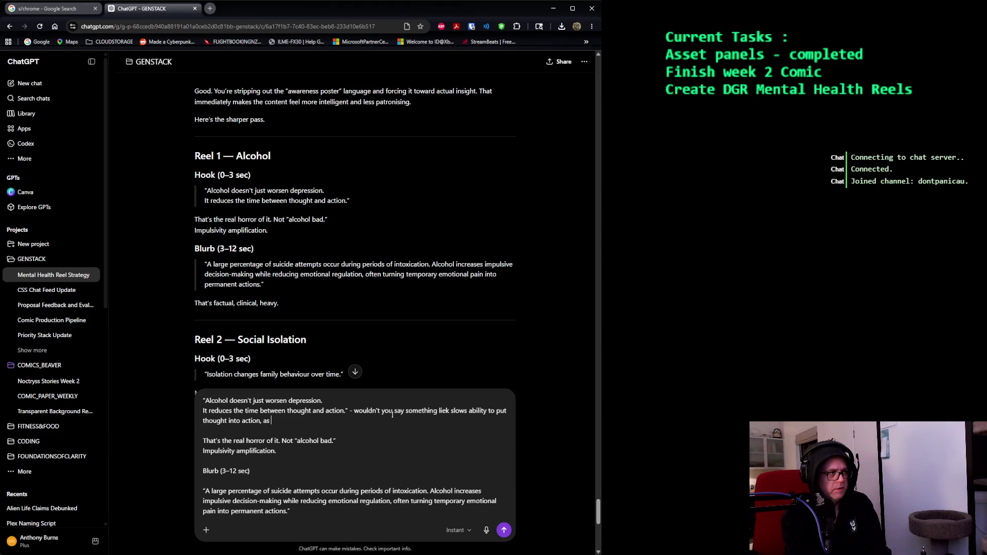
key(BackSpace)
key(BackSpace)
key(BackSpace)
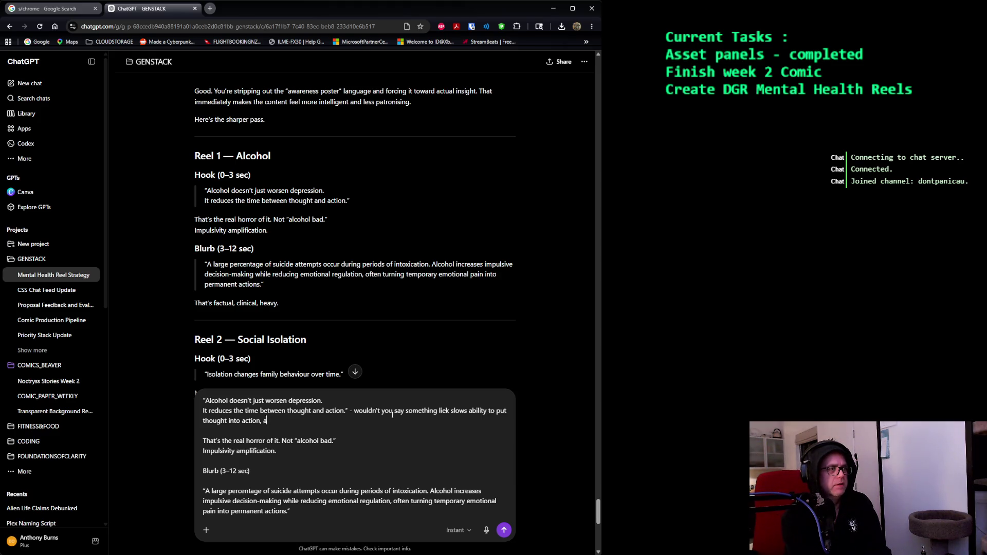
key(BackSpace)
key(BackSpace)
key(BackSpace)
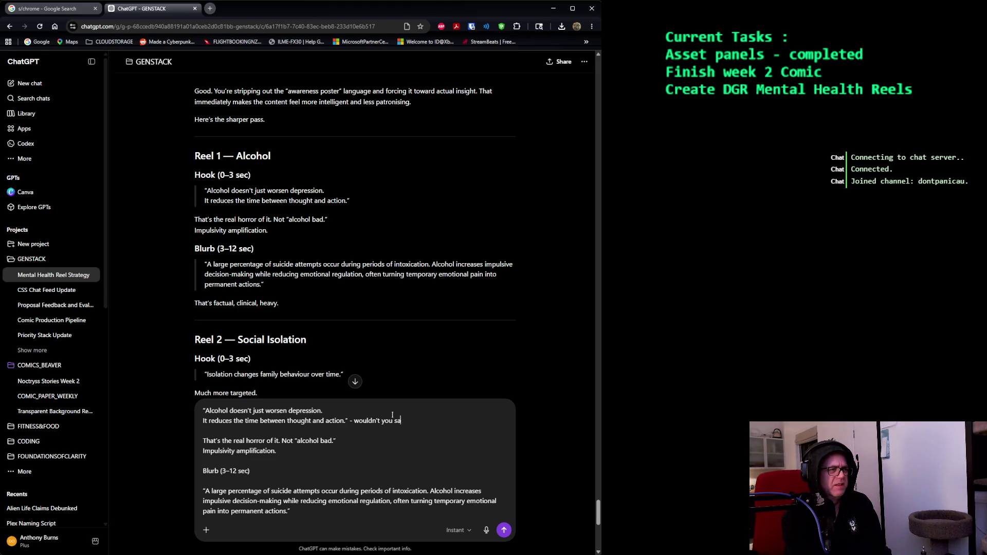
text(again no )
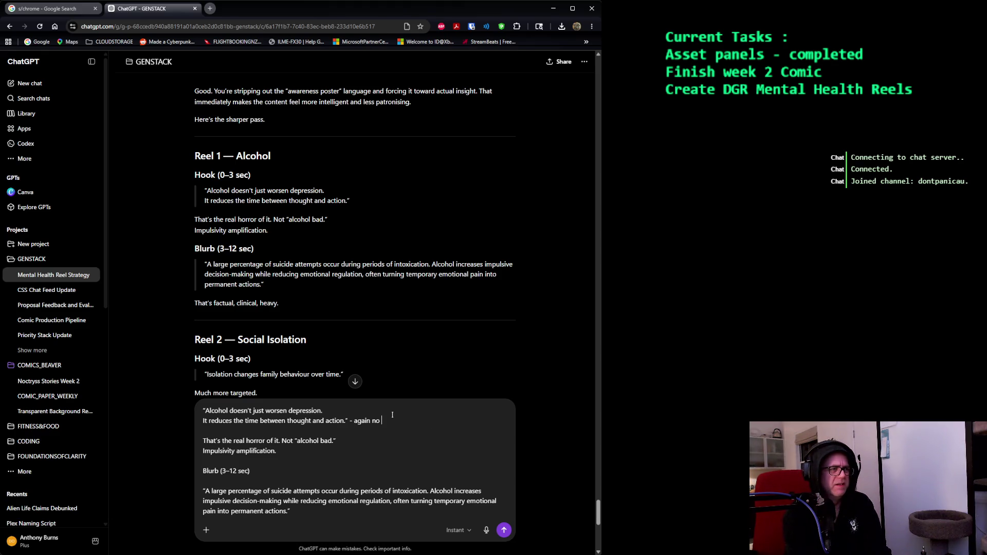
text(s poop m)
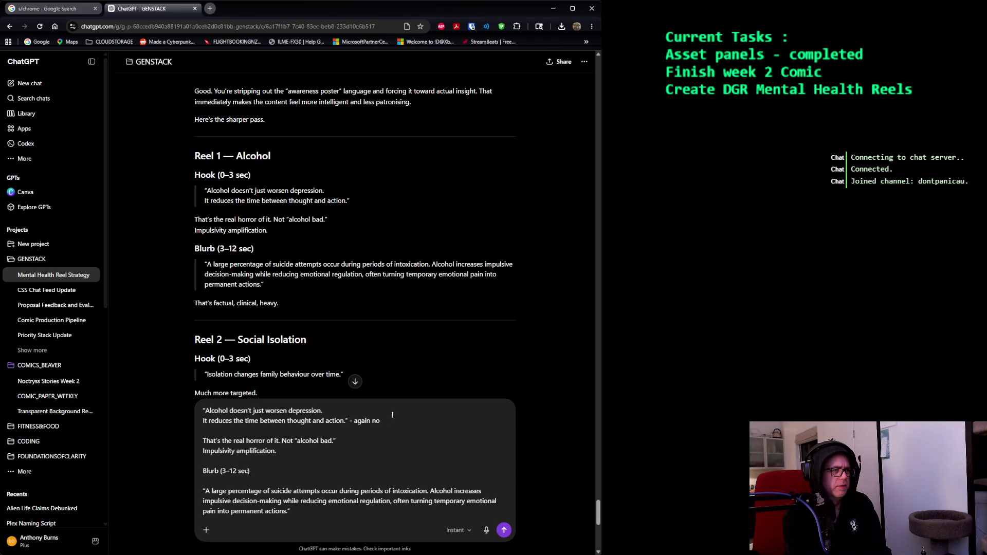
text(y dude,)
text( gimme some numbers)
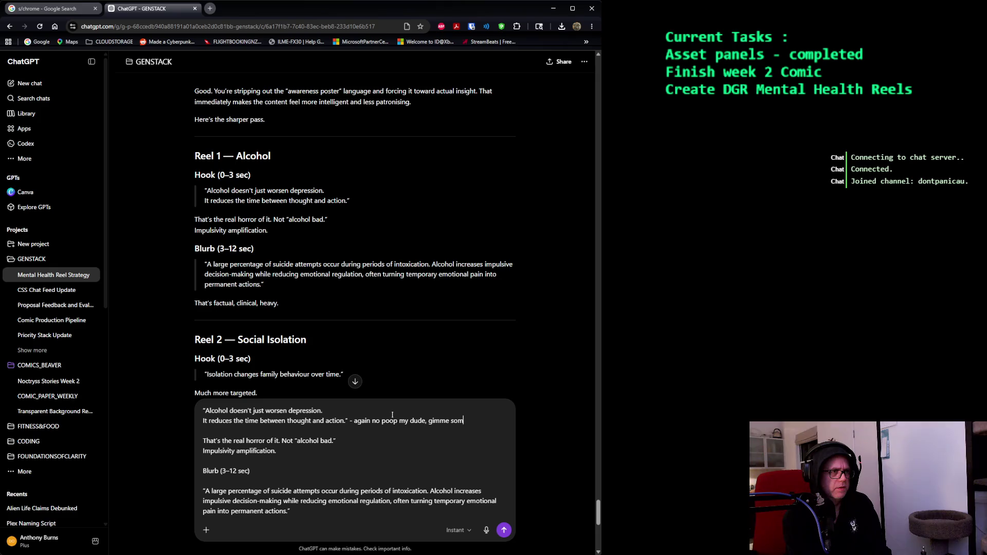
key(BackSpace)
text(.)
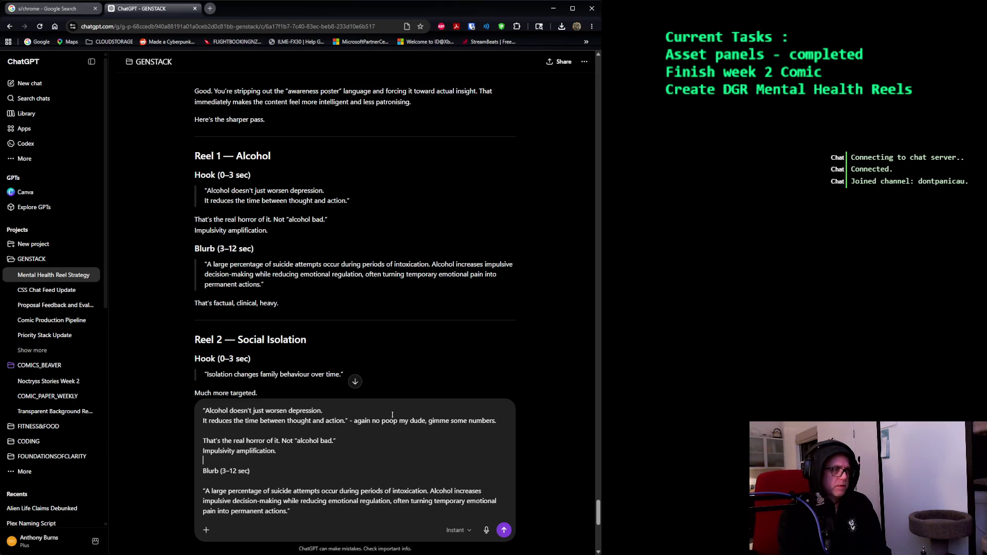
Add blurb feedback at the end: 'good but a little too high level. also kinda soft.'
key(ctrl+End)
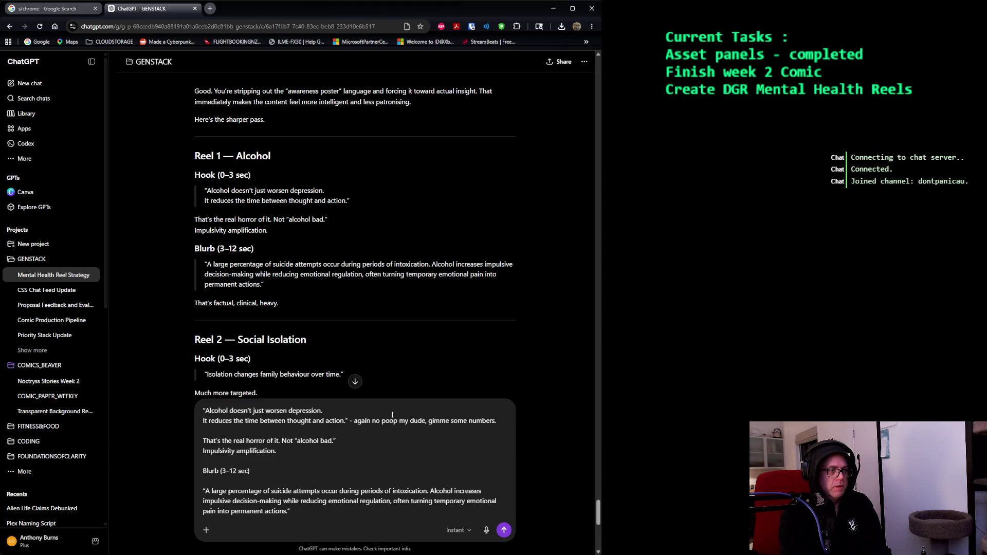
text(- good but )
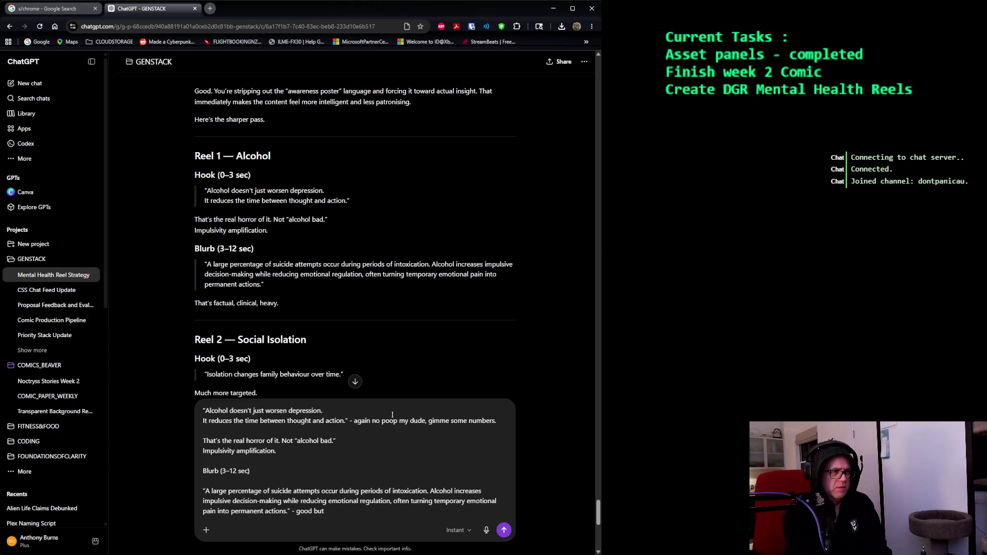
text(a little too )
text(high level.)
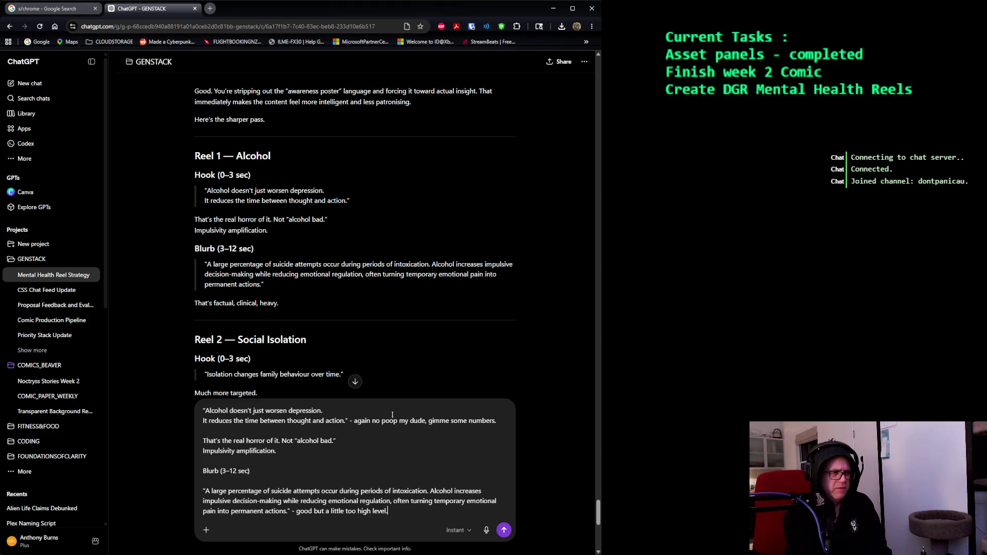
text( also )
text(kinda soft./)
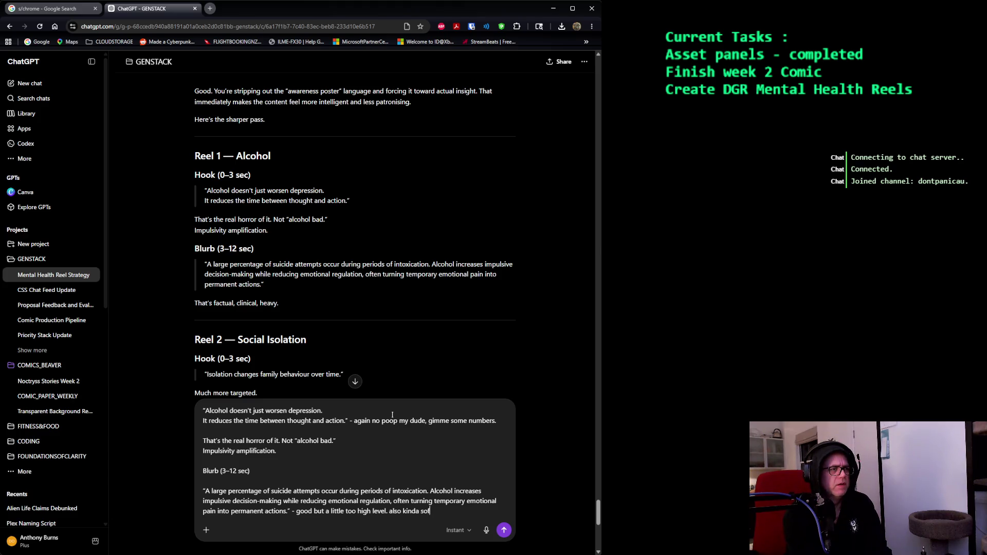
scroll(271, 218, down, 5)
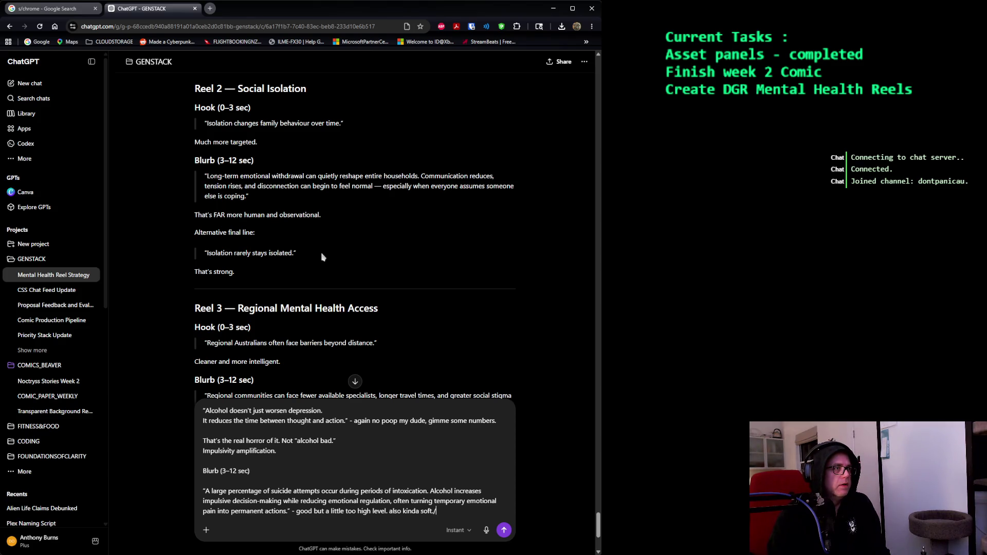
Paste the Reel 2 Social Isolation text on a new line and begin commenting after its hook
mouse_move(322, 256)
mouse_down()
mouse_move(176, 146)
mouse_move(171, 123)
mouse_up()
key(ctrl+c)
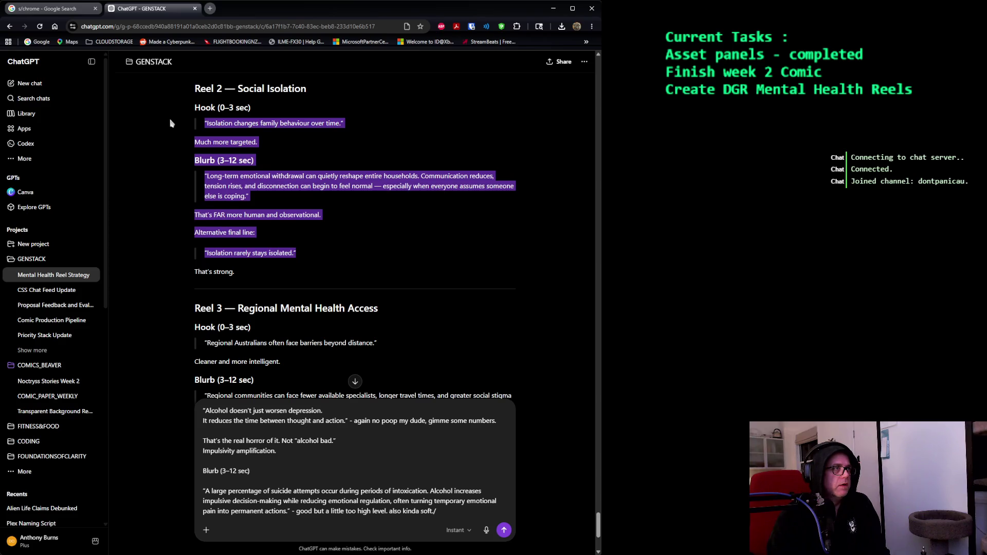
click(548, 496)
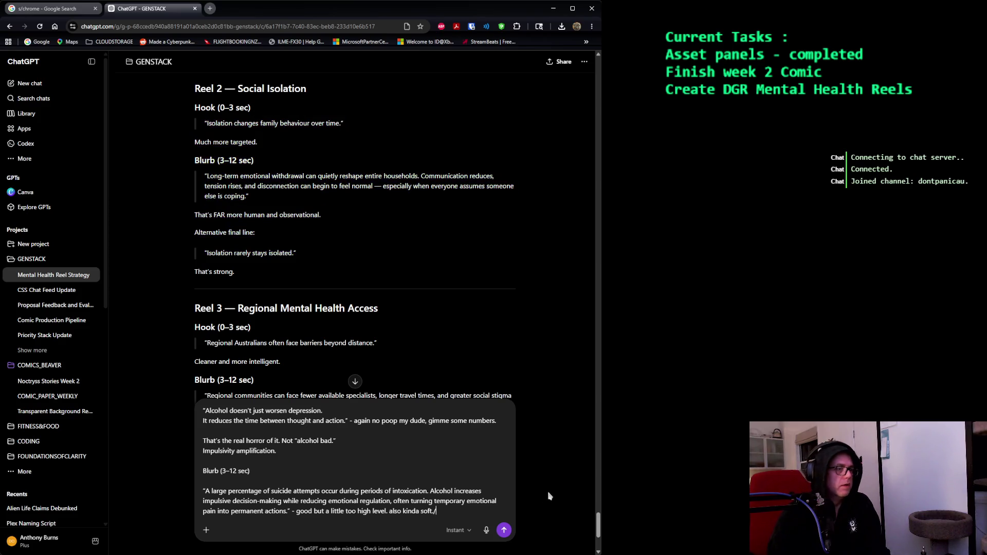
key(shift+Return)
key(ctrl+v)
scroll(268, 406, down, 5)
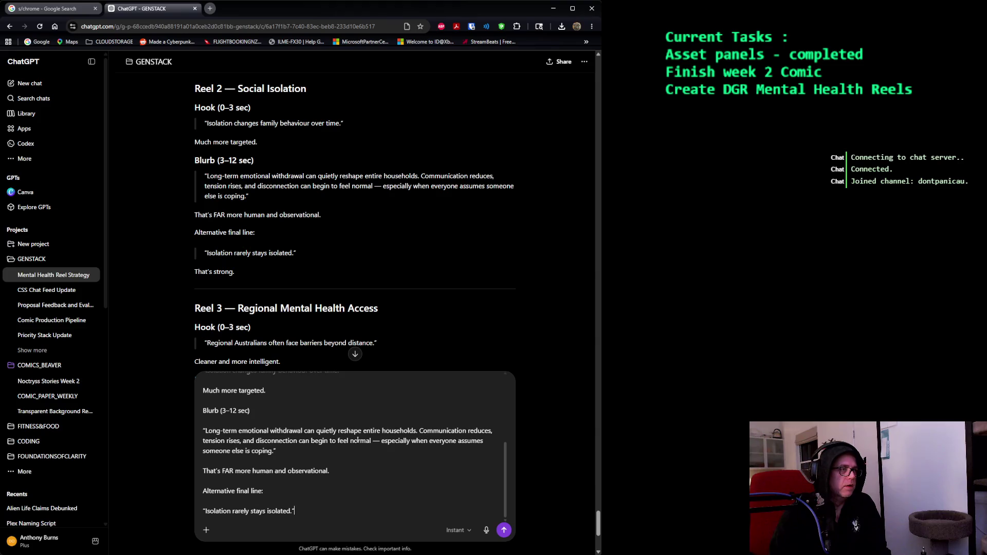
scroll(268, 407, up, 3)
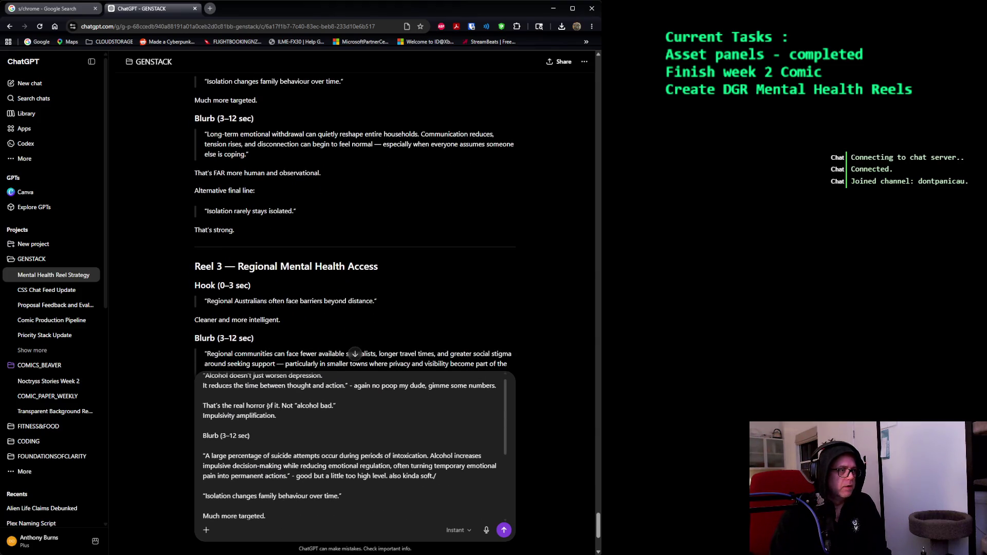
scroll(268, 407, down, 3)
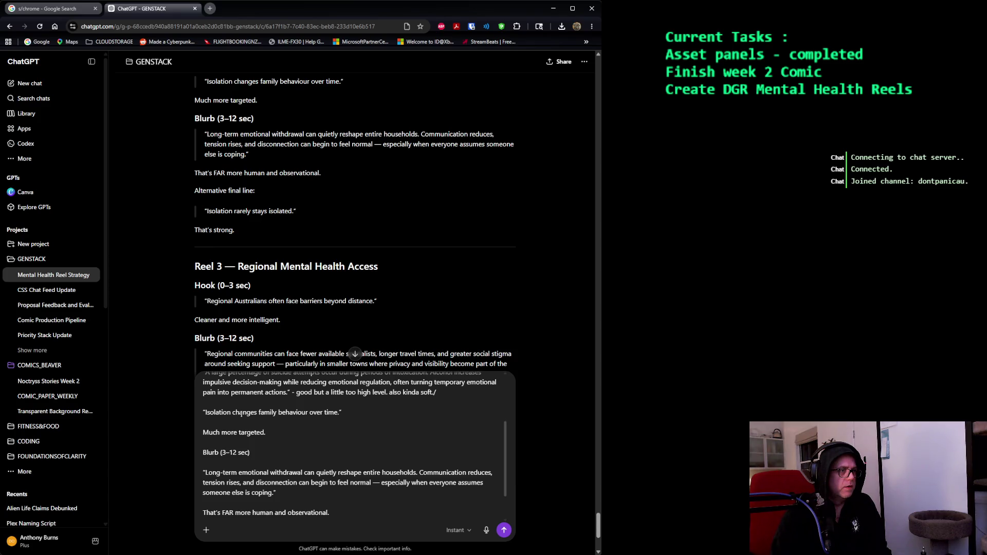
click(411, 413)
text(- i think we need to stay )
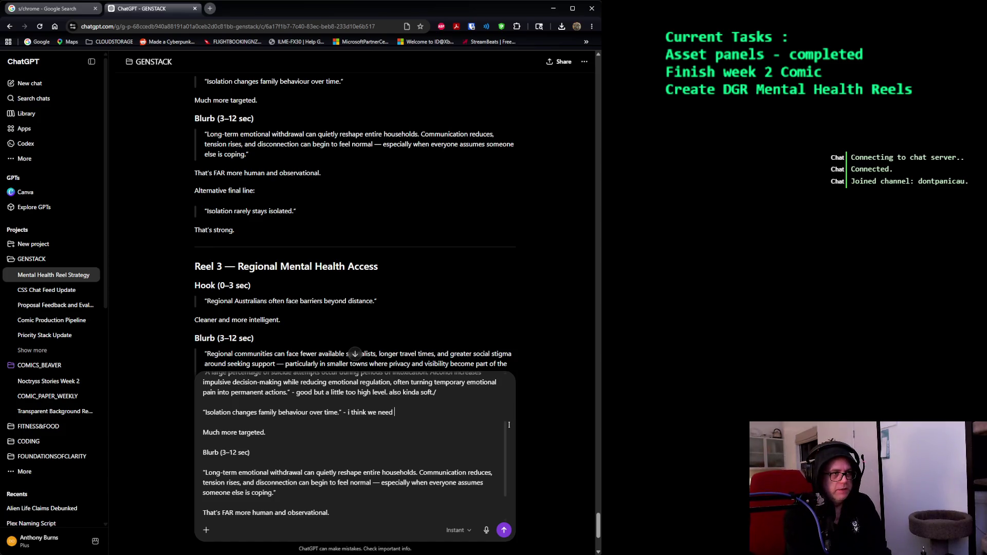
text(away fro)
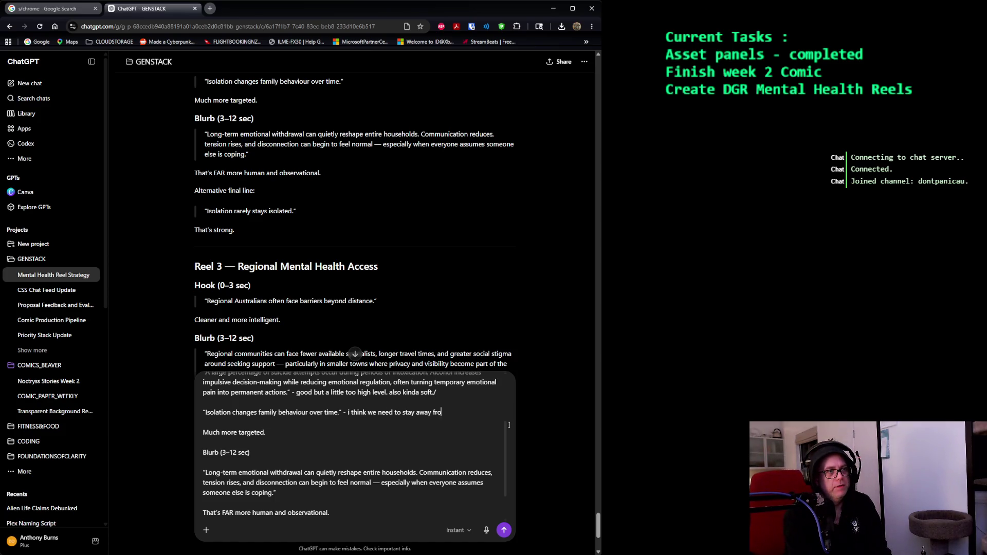
text(m isolation and family)
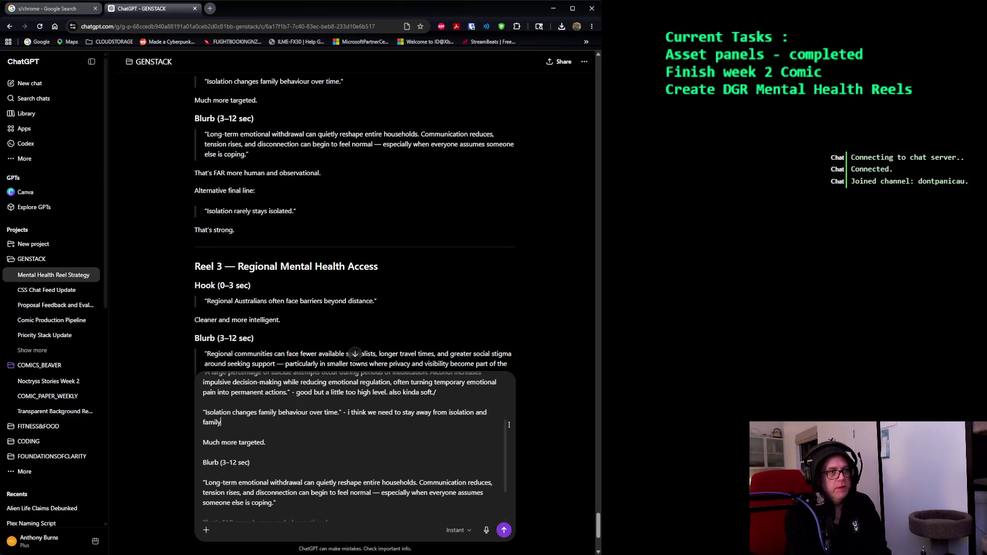
text( behaviour due to my)
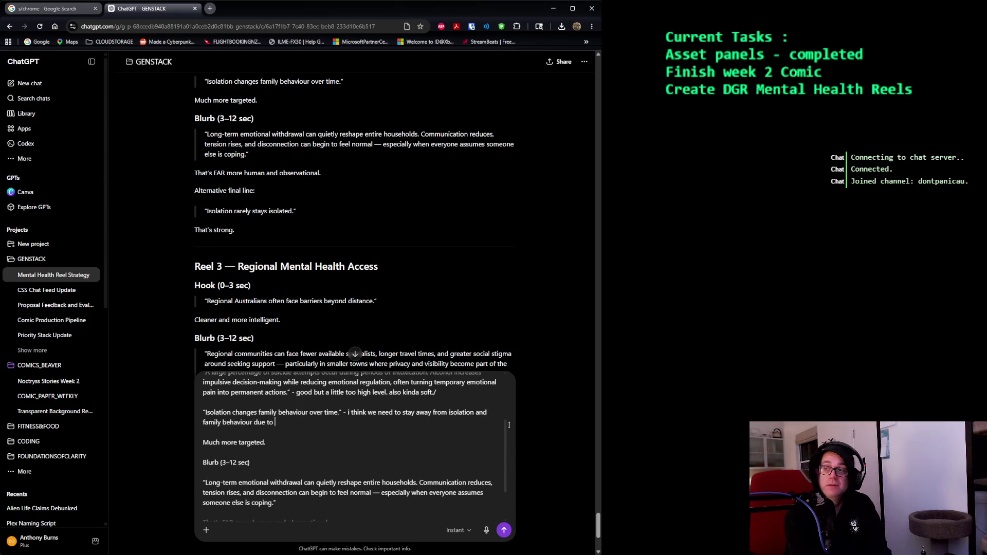